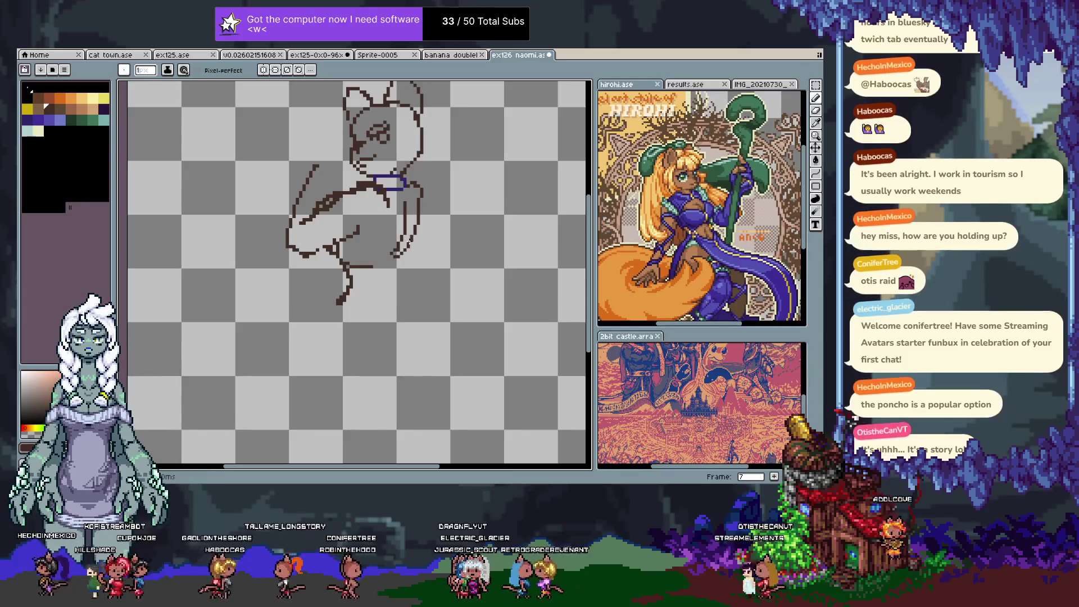
- Undo the last line on the character's right side and hide the timeline
key("ctrl+z")
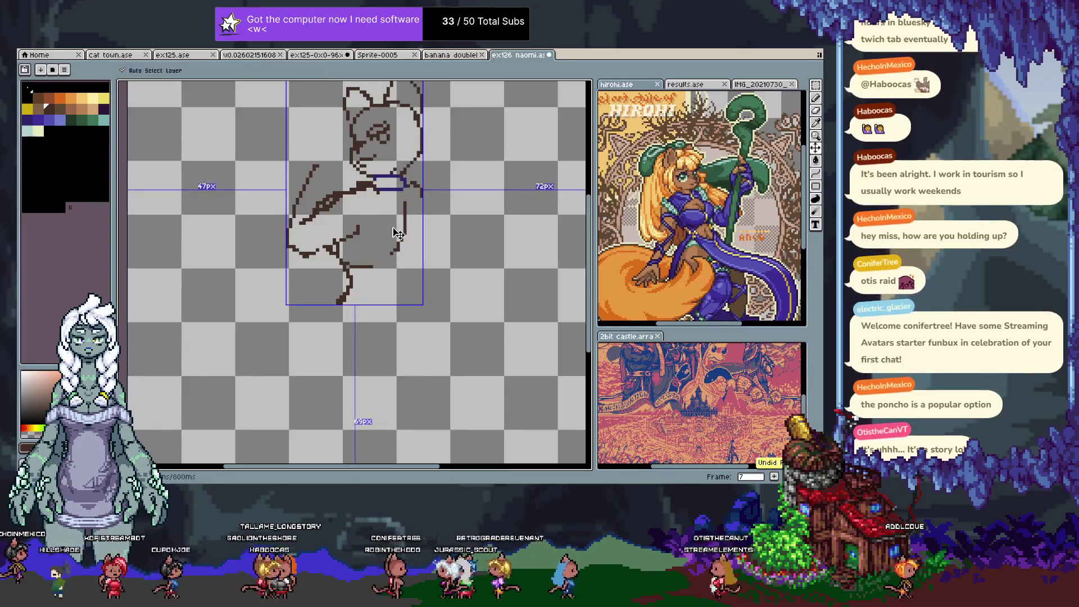
key("alt+n")
key("Tab")
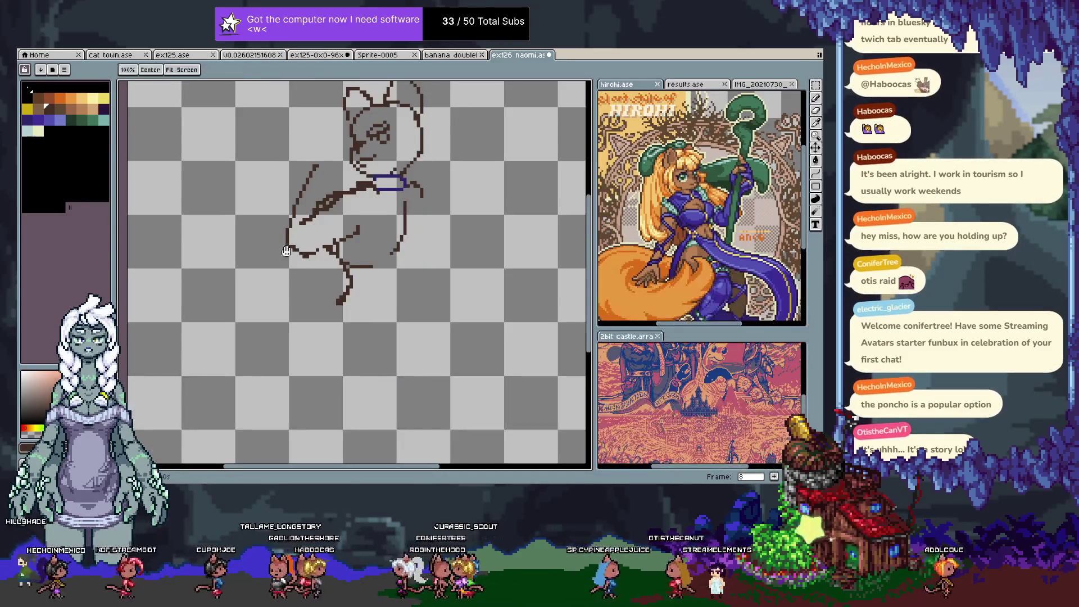
- Sketch a short test line beside the collar with the pencil, then undo it
key("v")
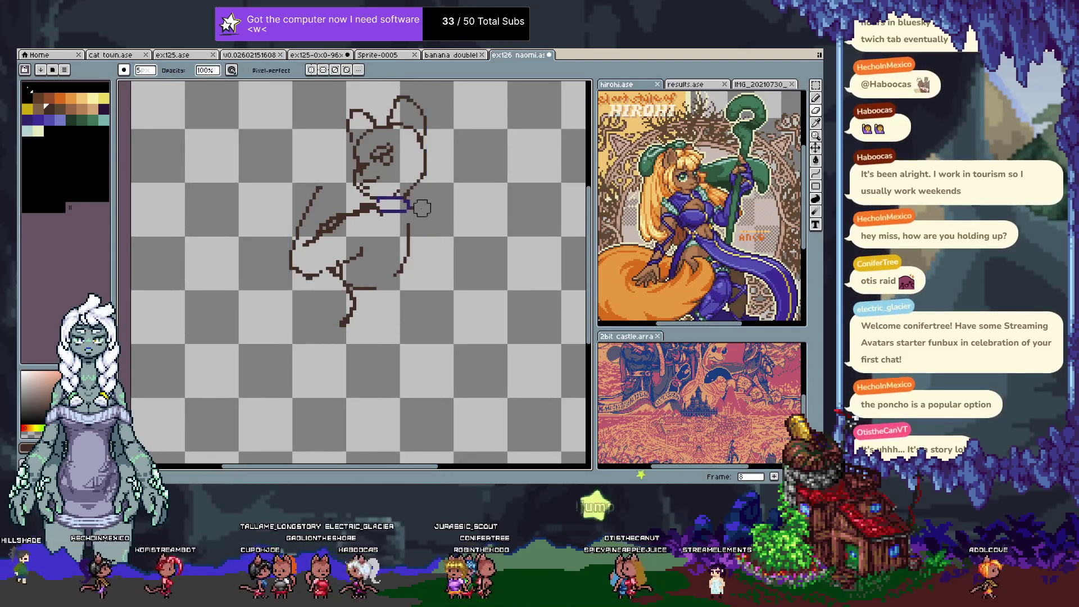
key("b")
left_click_drag(414, 205, 411, 230)
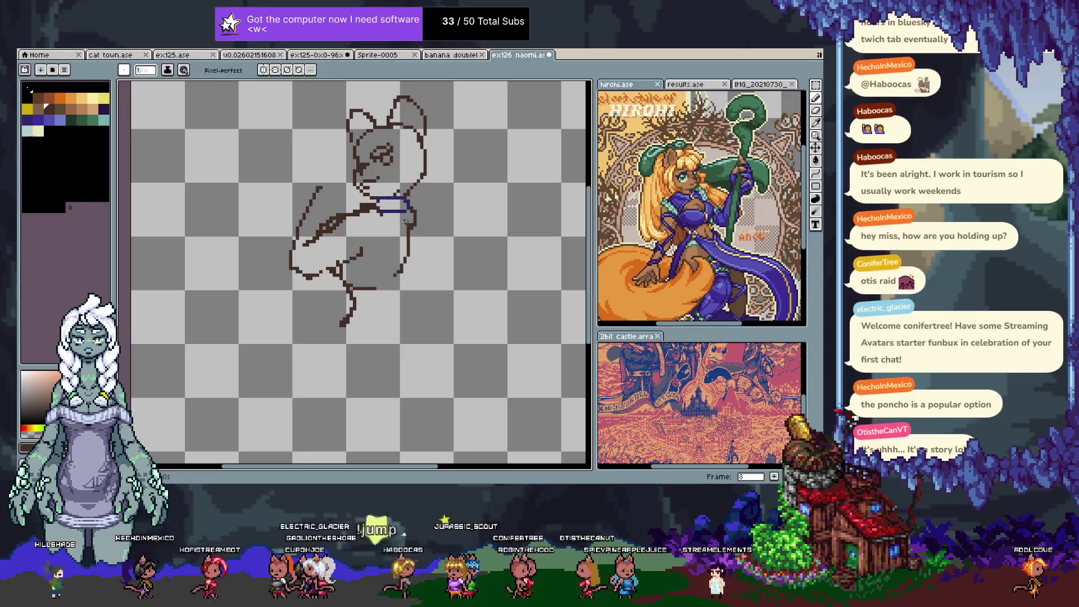
key("v")
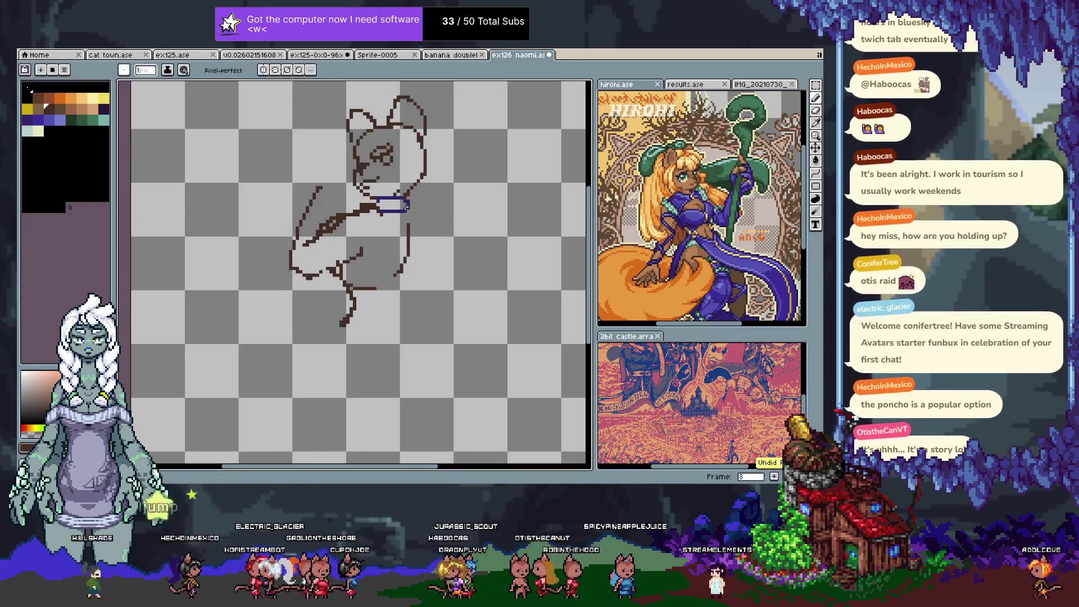
key("ctrl+z")
key("b")
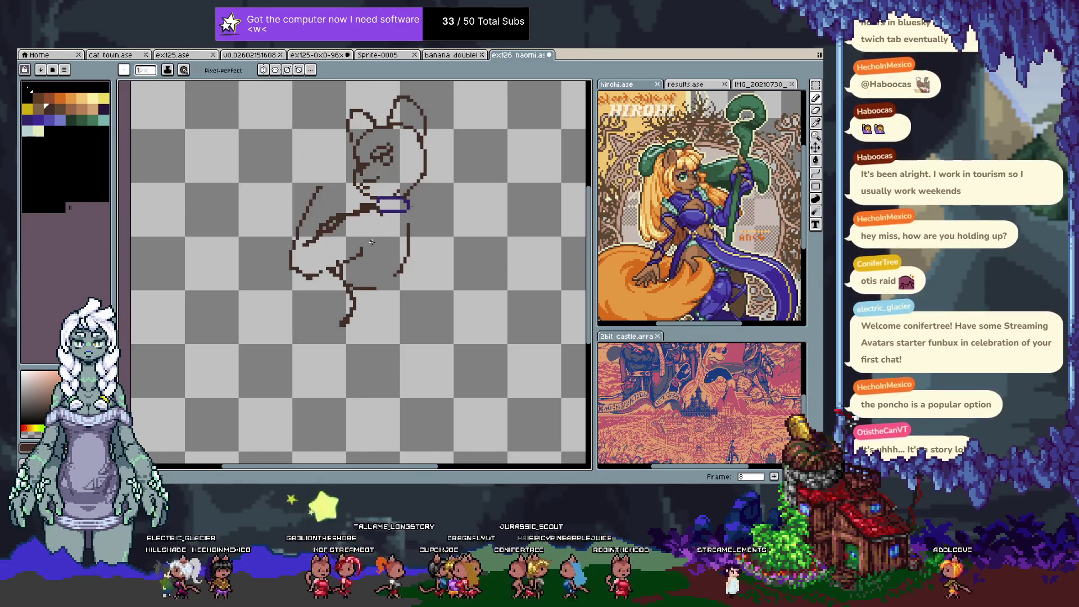
- Erase the old left arm strokes with a 5px eraser, then try and undo body lines below the chin
key("e")
mouse_move(324, 177)
left_mouse_down()
mouse_move(290, 254)
mouse_move(309, 280)
mouse_move(344, 217)
mouse_move(368, 204)
mouse_move(340, 281)
mouse_move(354, 257)
mouse_move(371, 295)
mouse_move(402, 212)
mouse_move(395, 231)
left_mouse_up()
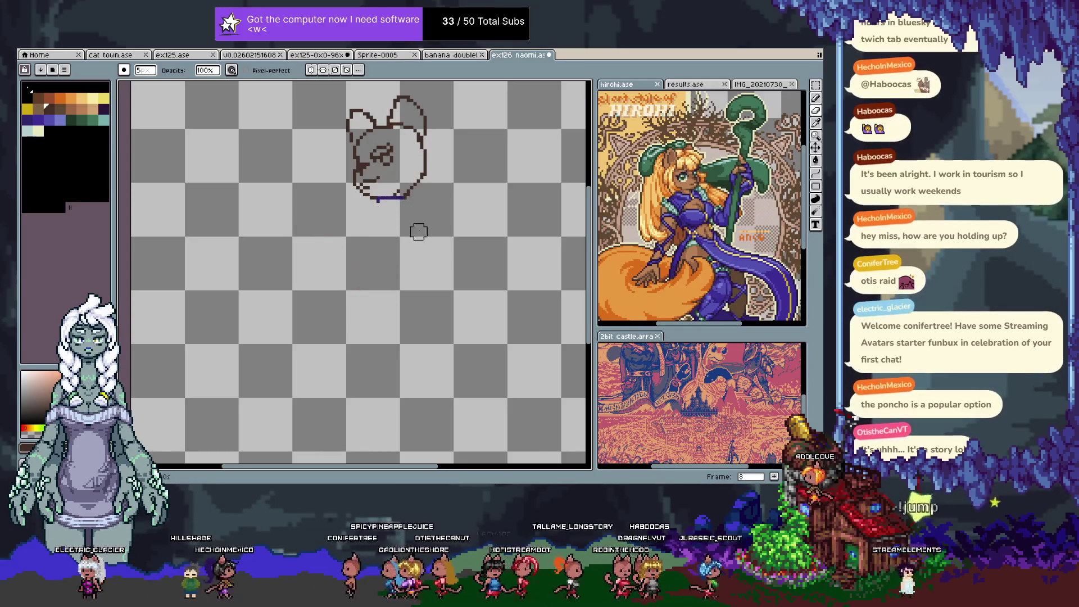
key("b")
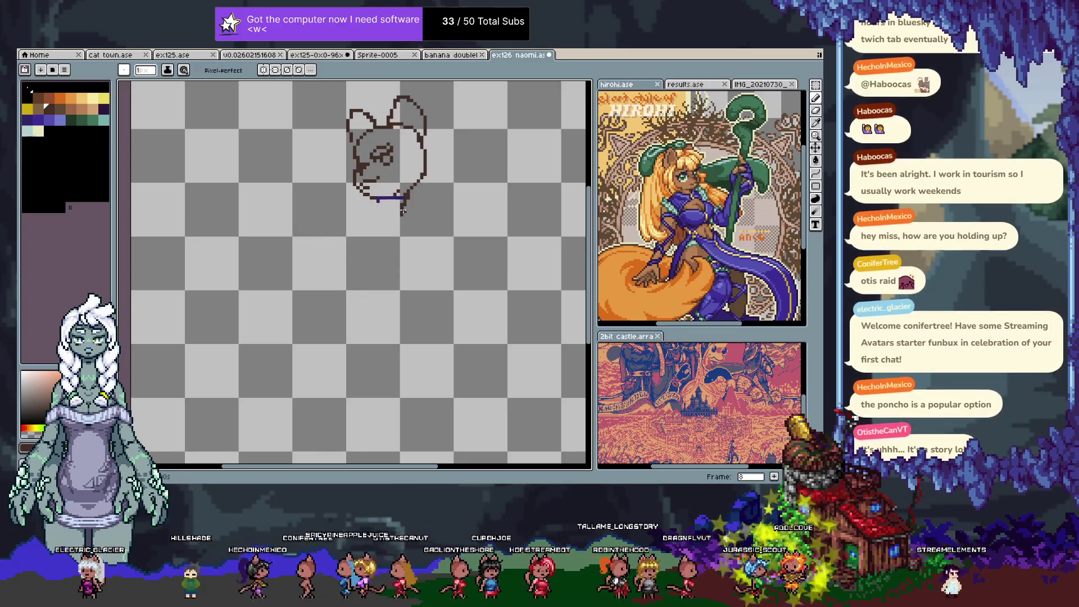
key("ctrl")
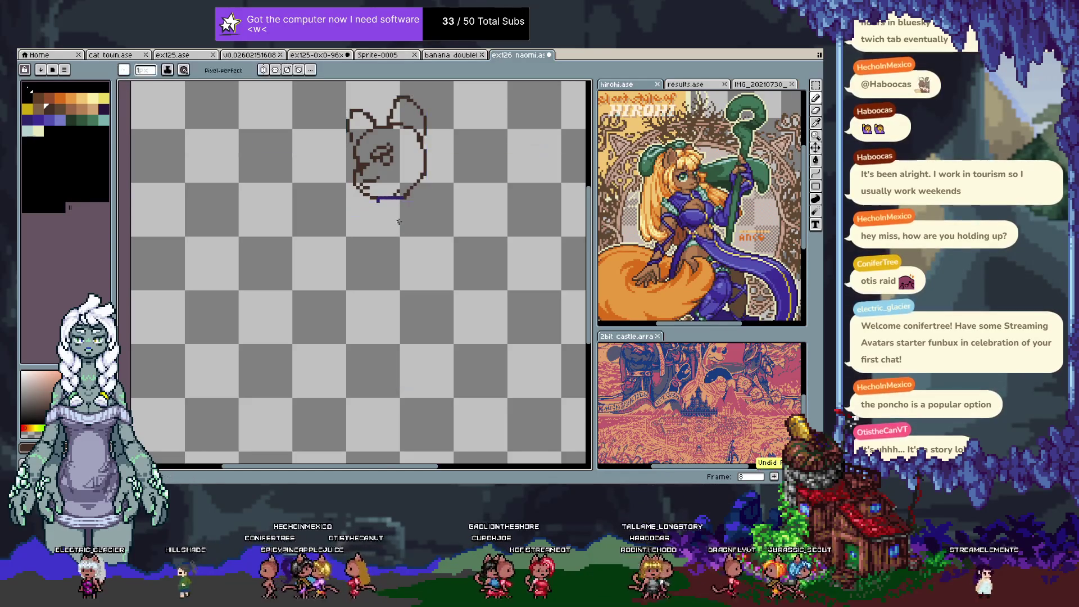
left_click_drag(402, 211, 401, 229)
key("ctrl+z")
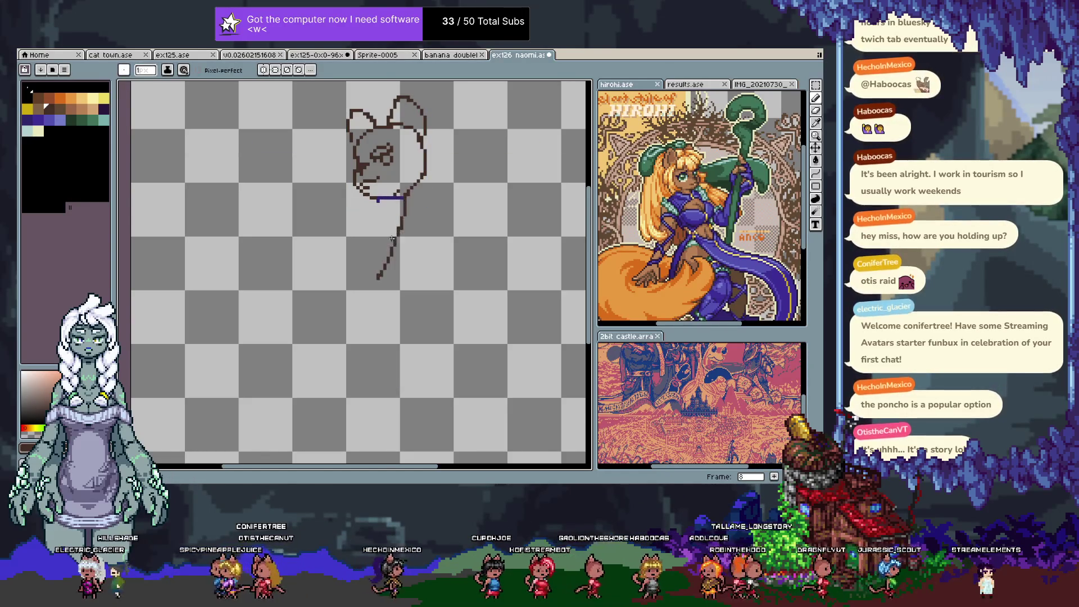
key("ctrl+z")
left_click_drag(407, 204, 386, 301)
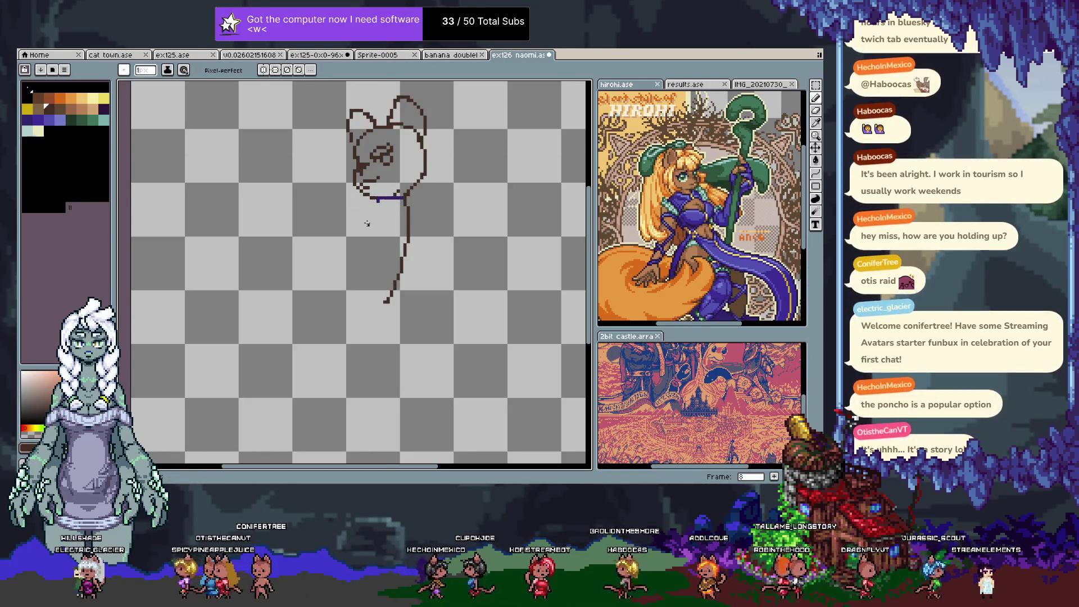
key("ctrl+z")
- Draw a round chest outline below the collar and extend the left body line downward
left_click_drag(396, 208, 395, 208)
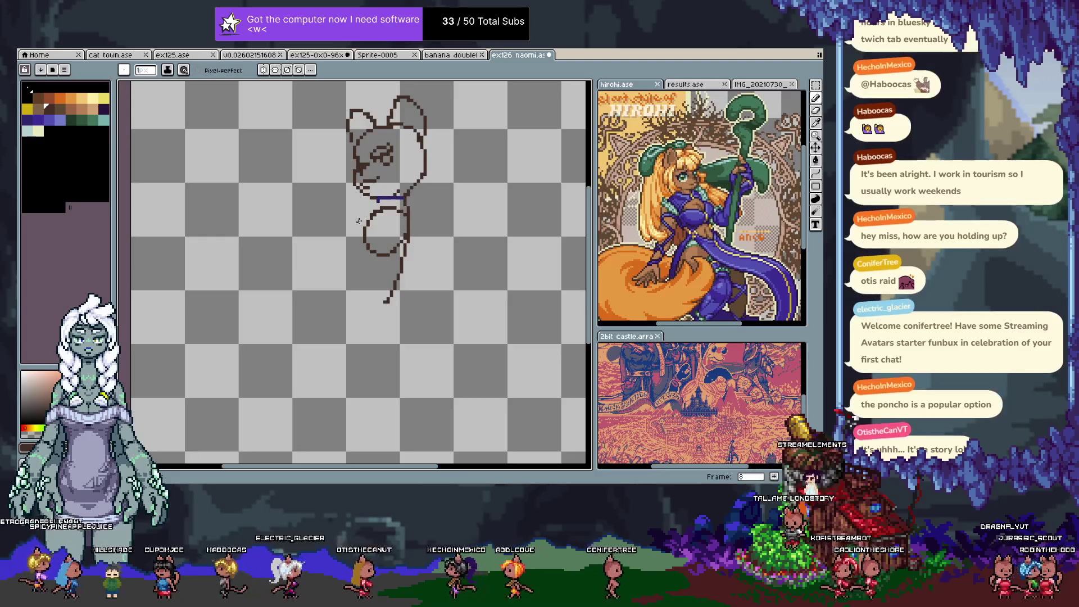
left_click_drag(350, 222, 358, 215)
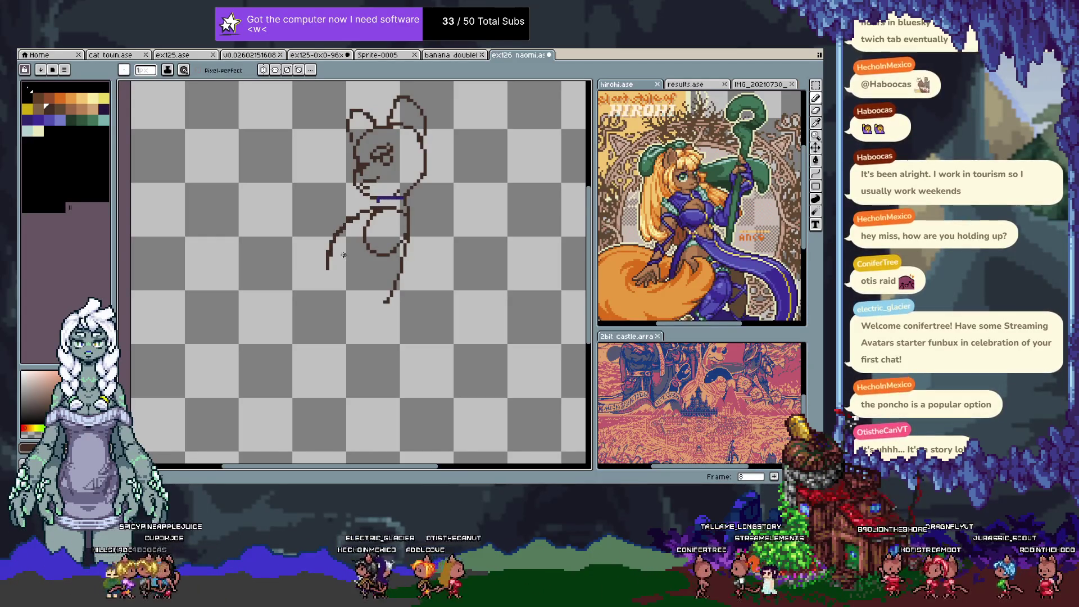
key("ctrl+z")
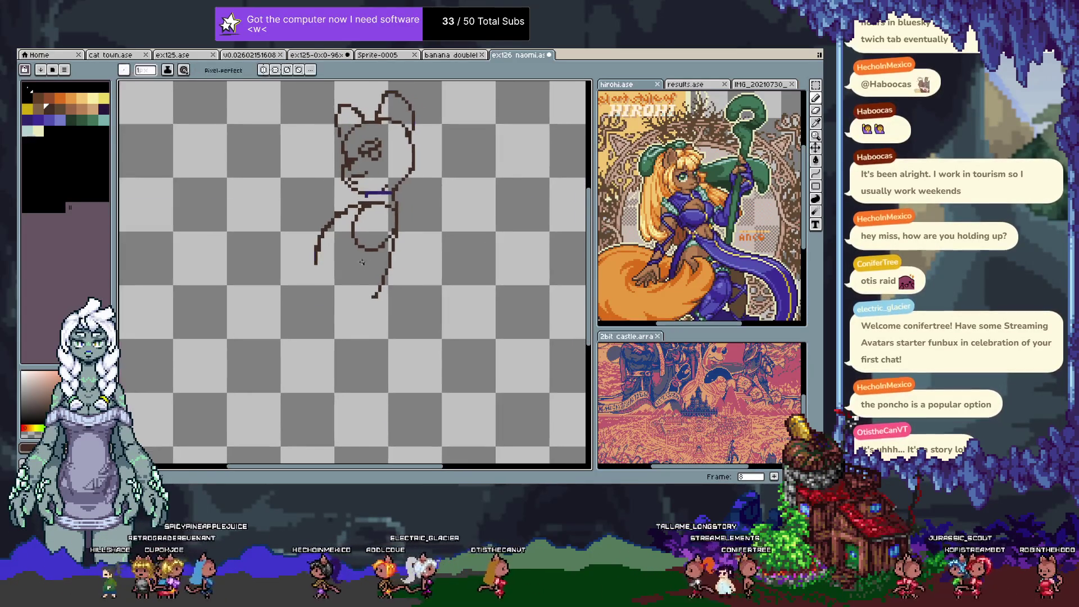
left_click_drag(372, 275, 360, 270)
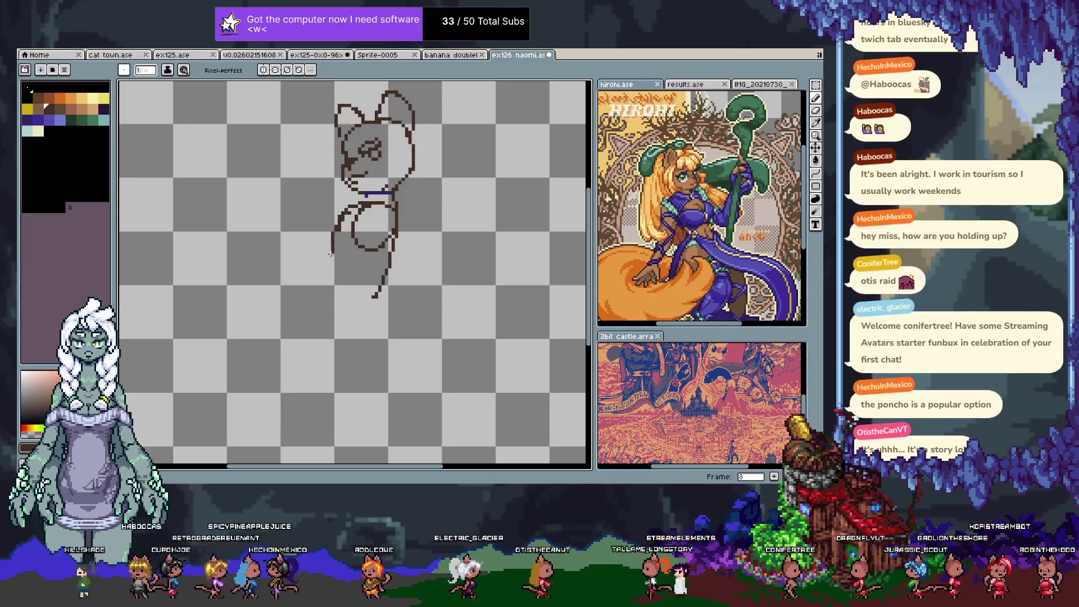
mouse_move(331, 254)
left_mouse_down()
mouse_move(342, 278)
mouse_move(407, 267)
left_mouse_up()
key("e")
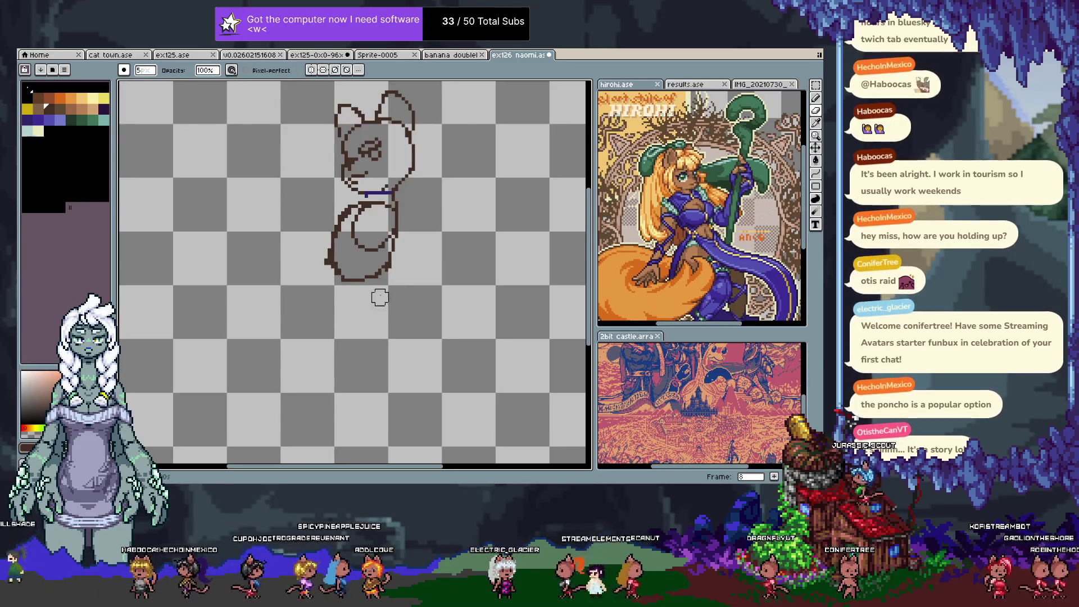
key("b")
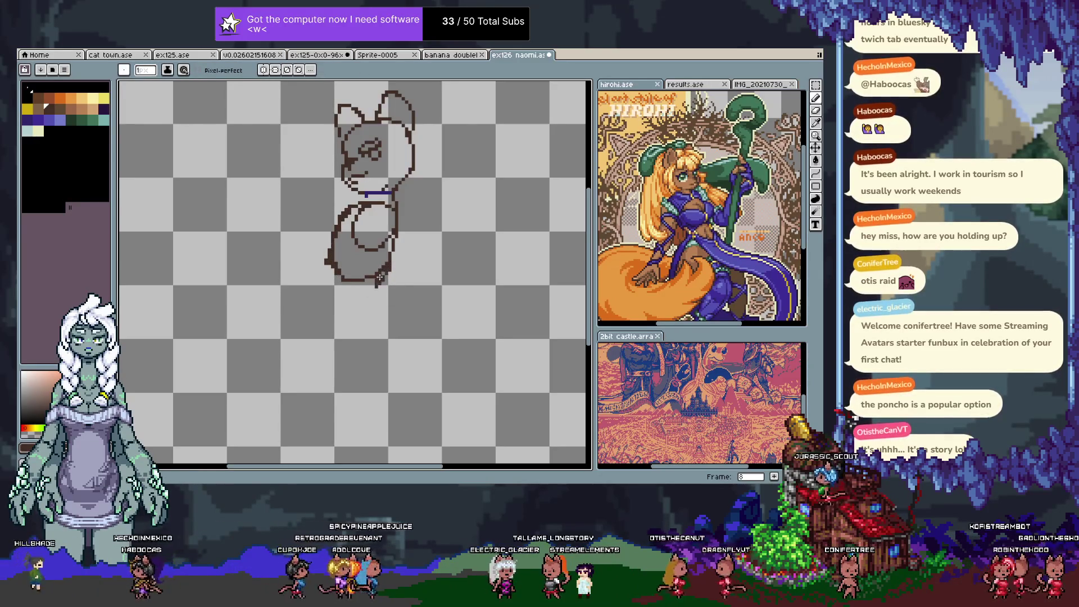
- Undo the stray stroke and draw leg lines below the body, retrying with undo
key("ctrl+z")
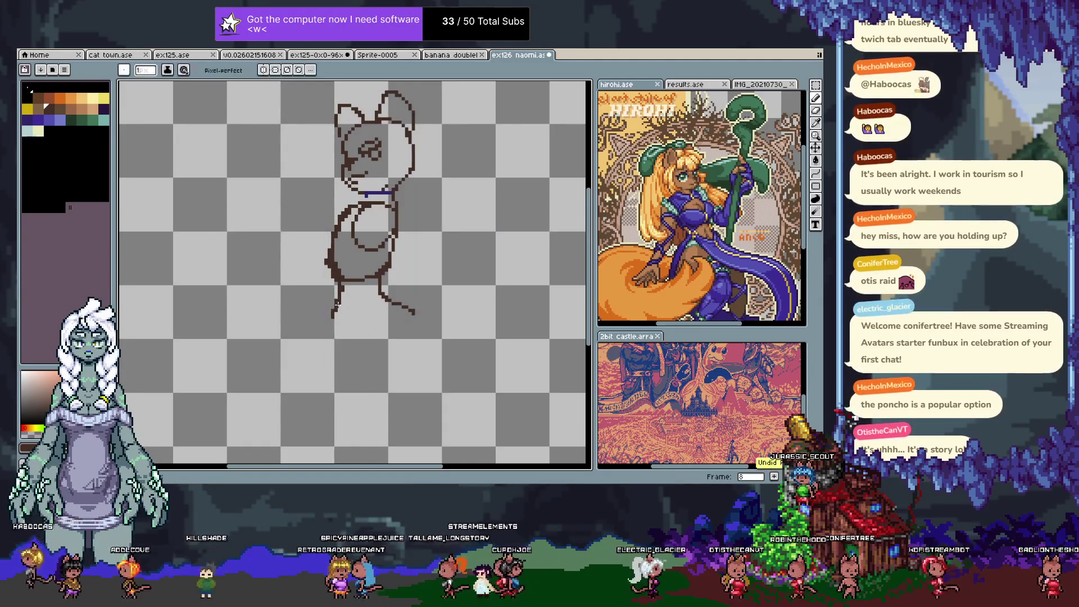
left_click_drag(334, 316, 338, 366)
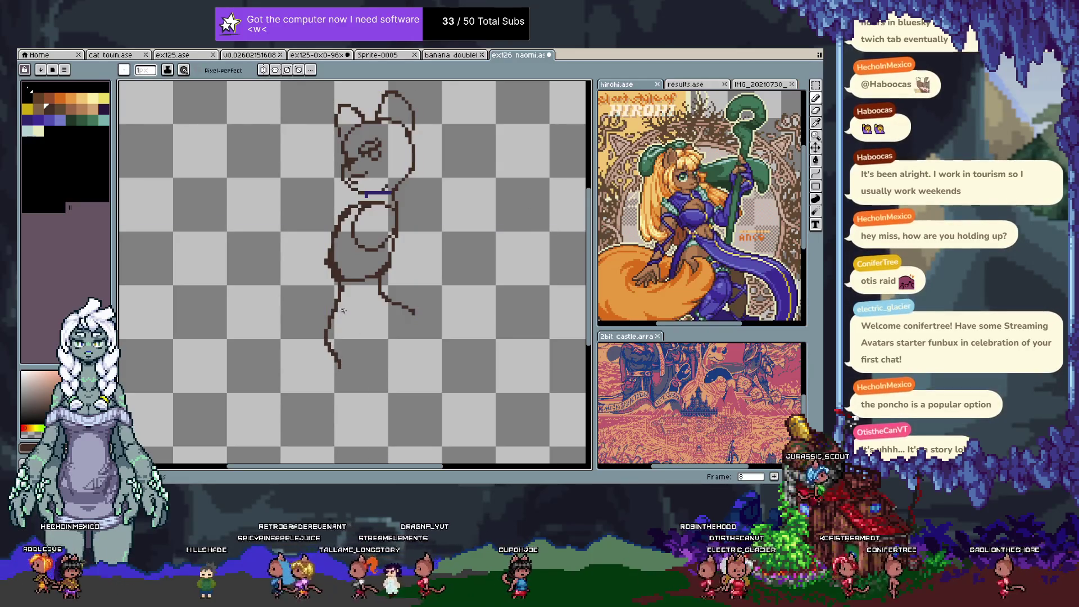
key("ctrl+z")
key("ctrl+z")
key("ctrl+z")
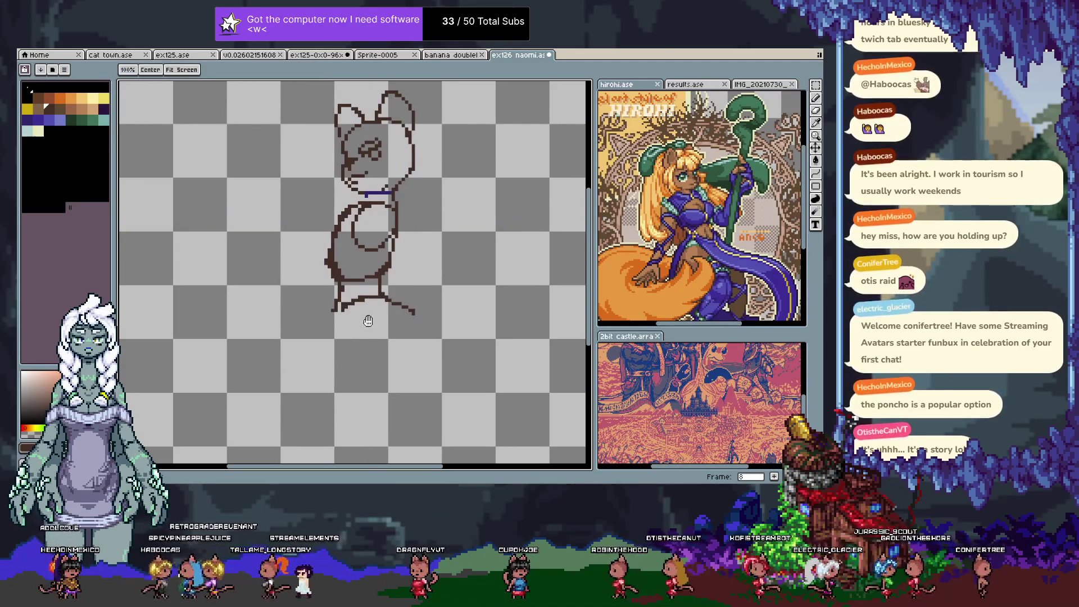
left_click_drag(366, 313, 363, 280)
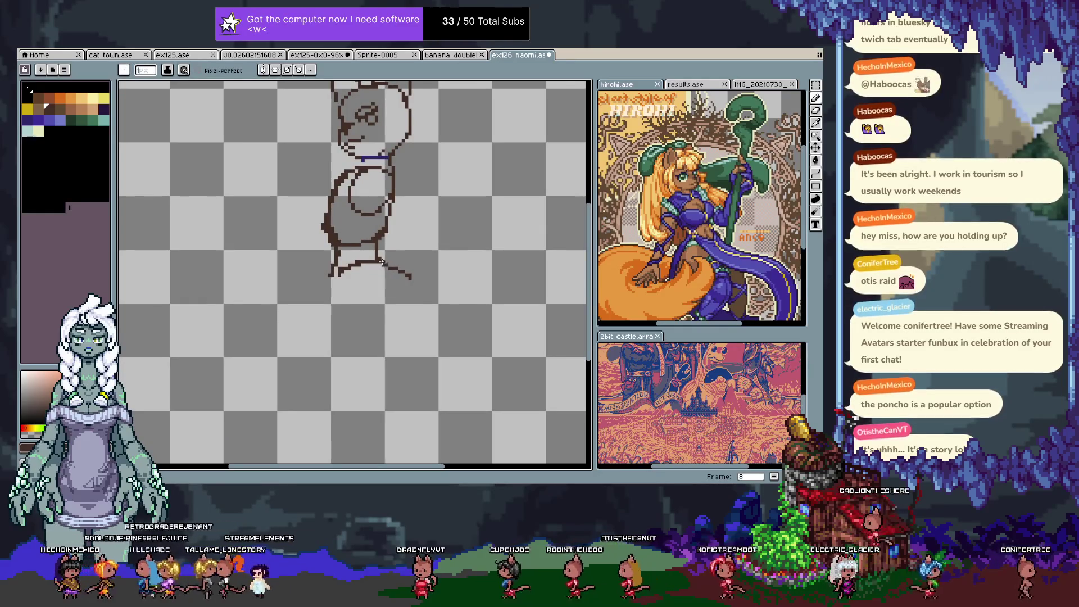
left_click_drag(409, 275, 394, 319)
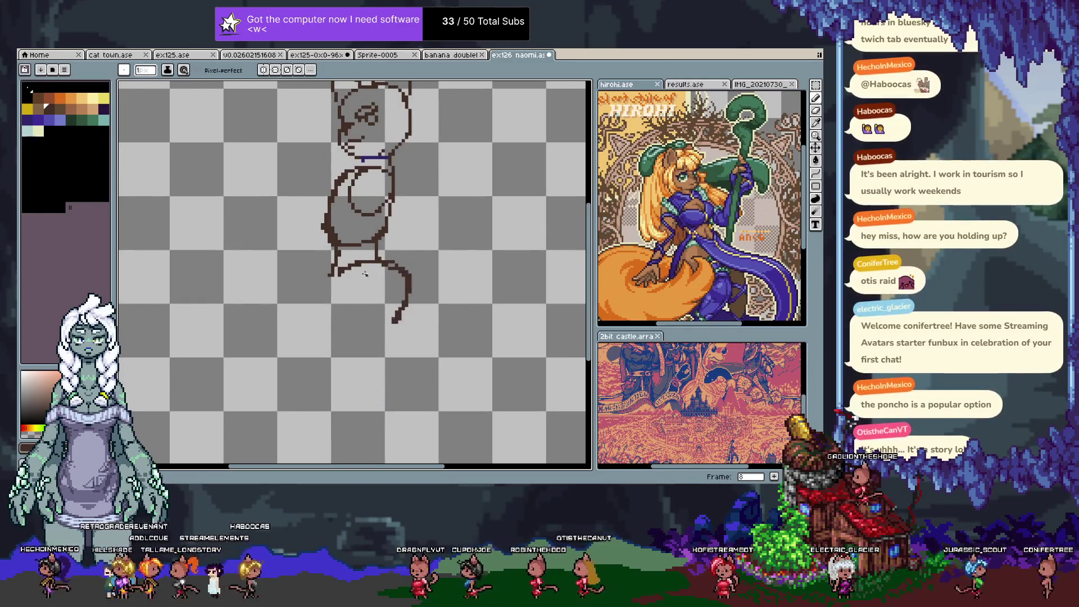
key("ctrl+z")
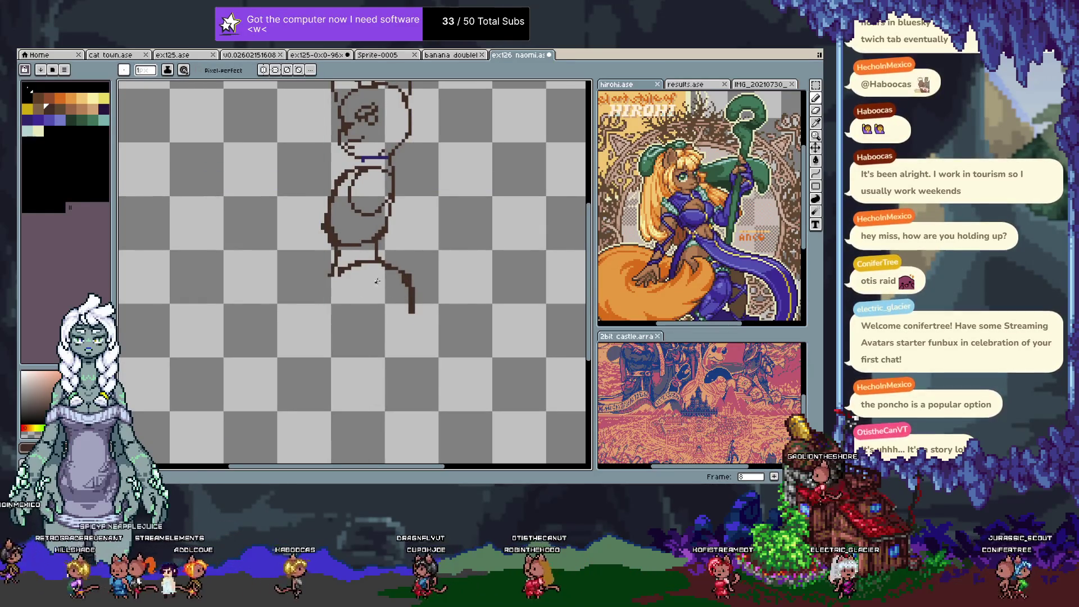
- Draw the long tail curving left from the leg, undoing to adjust its end
mouse_move(335, 276)
left_mouse_down()
mouse_move(251, 271)
mouse_move(225, 303)
left_mouse_up()
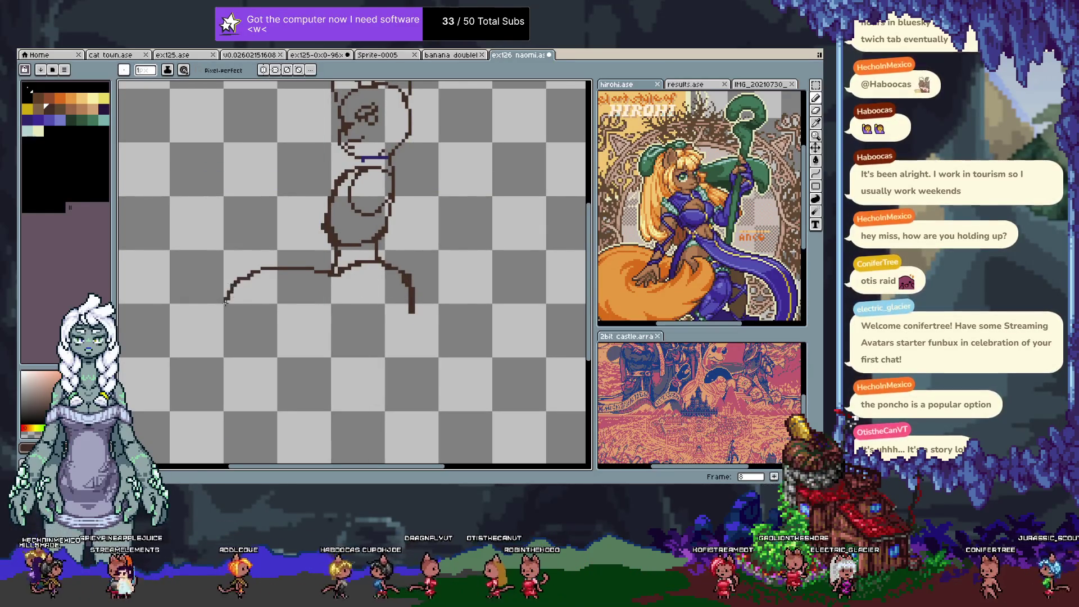
key("v")
key("ctrl+z")
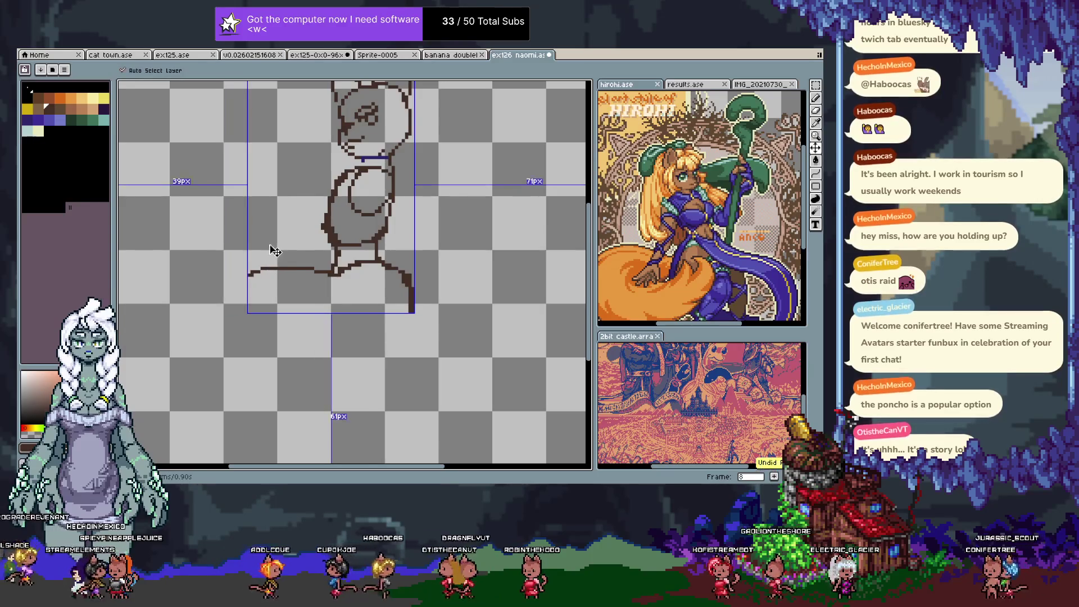
key("b")
key("ctrl+z")
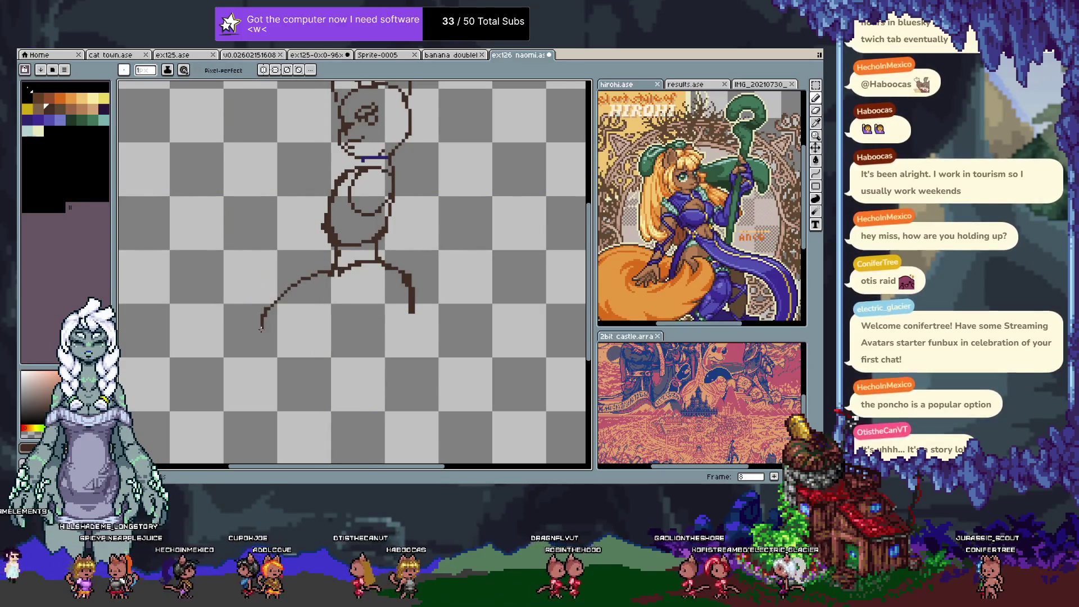
key("ctrl+z")
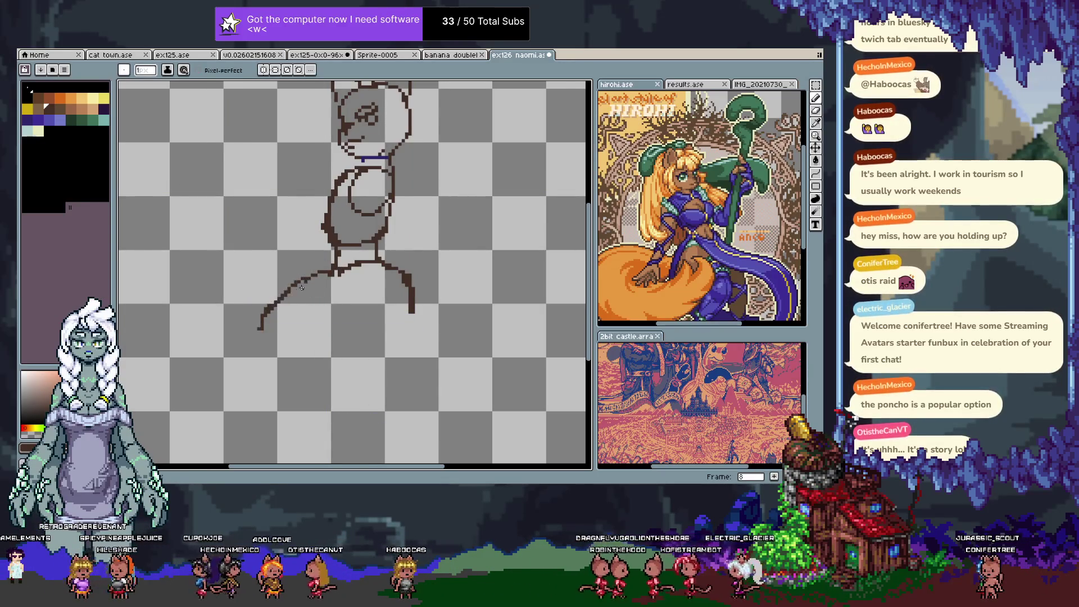
key("ctrl+z")
key("ctrl+z")
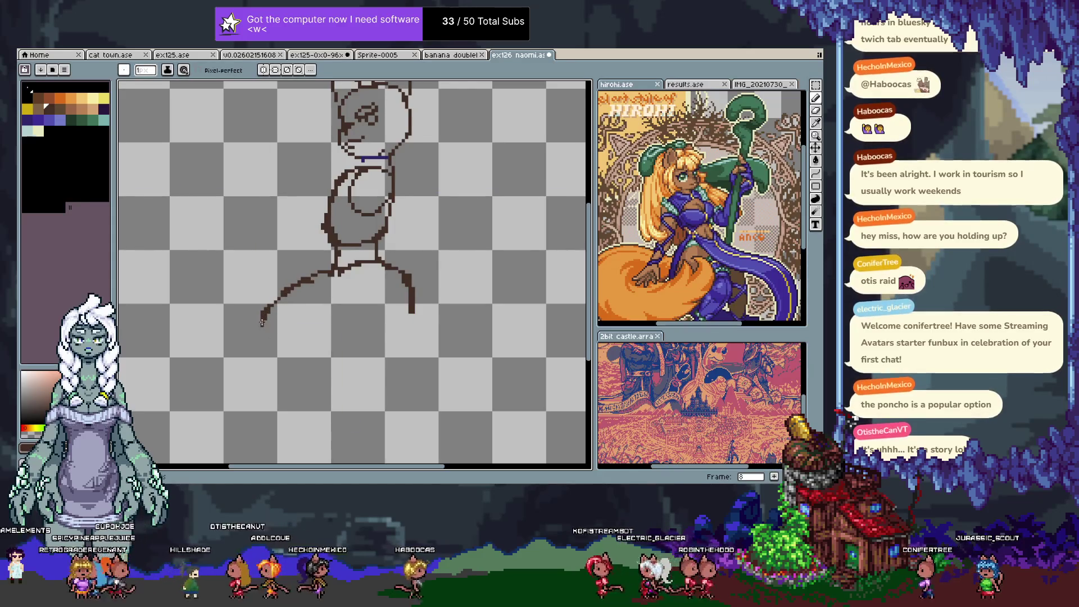
- Draw a foot and a short stroke below the body, then undo the lower curves
left_click_drag(259, 341, 370, 372)
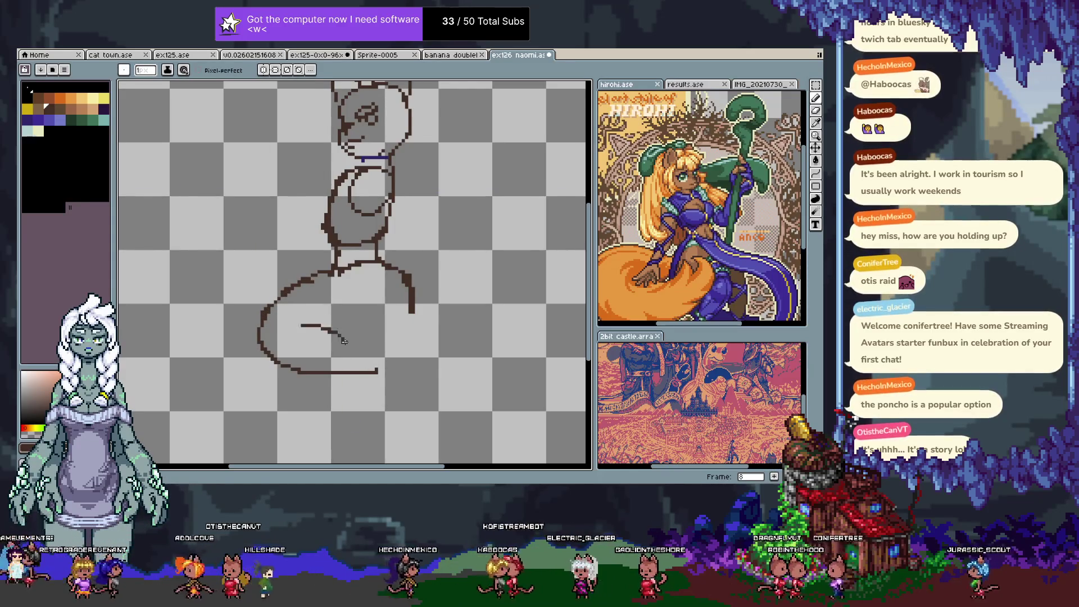
left_click_drag(322, 325, 344, 309)
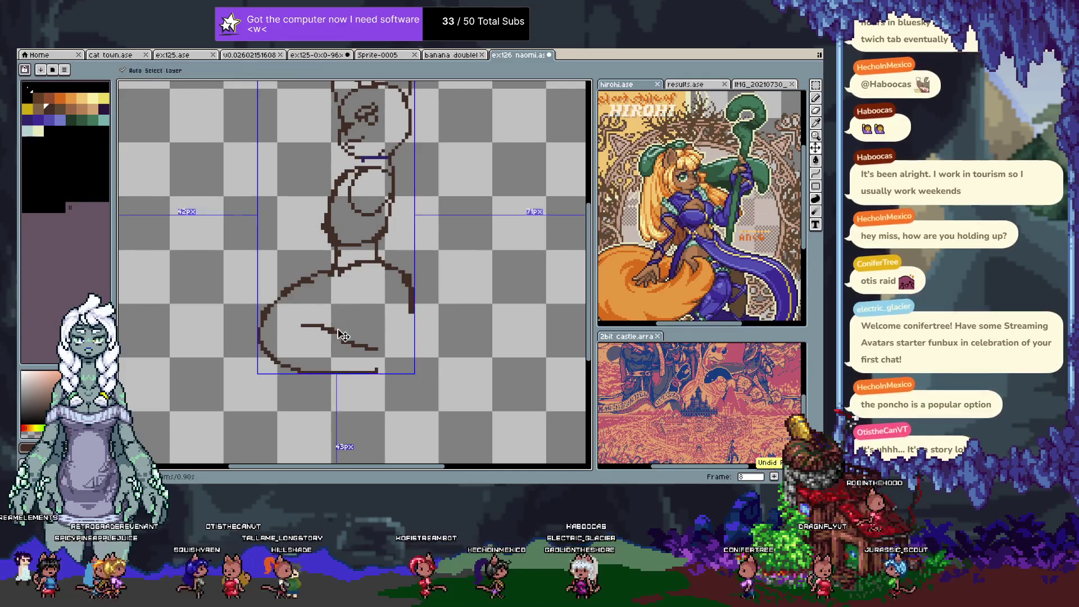
key("ctrl+z")
key("ctrl+z")
key("ctrl+z")
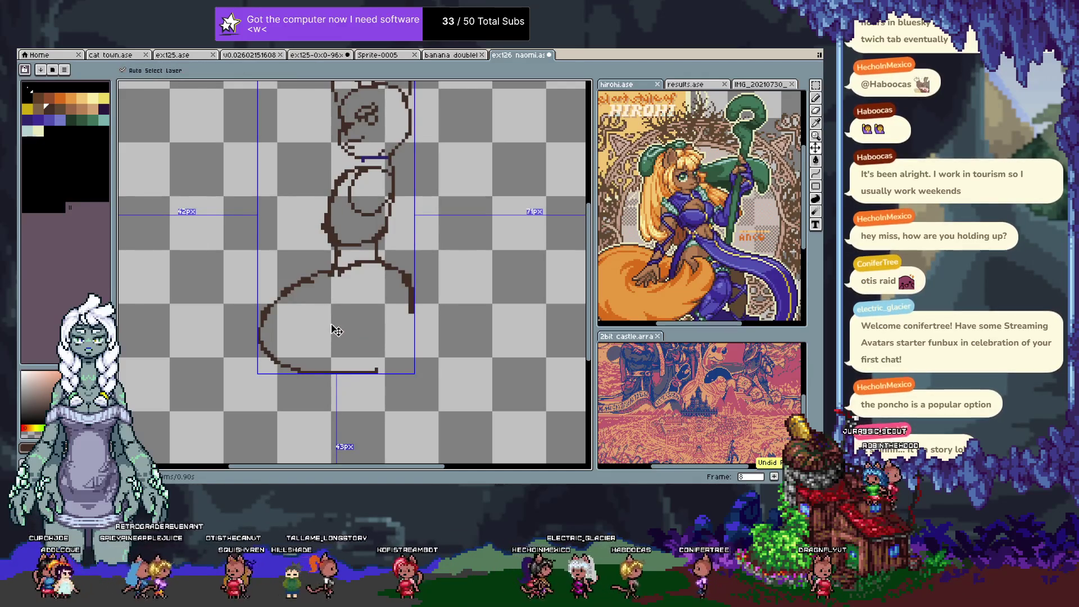
key("ctrl+z")
key("ctrl+z")
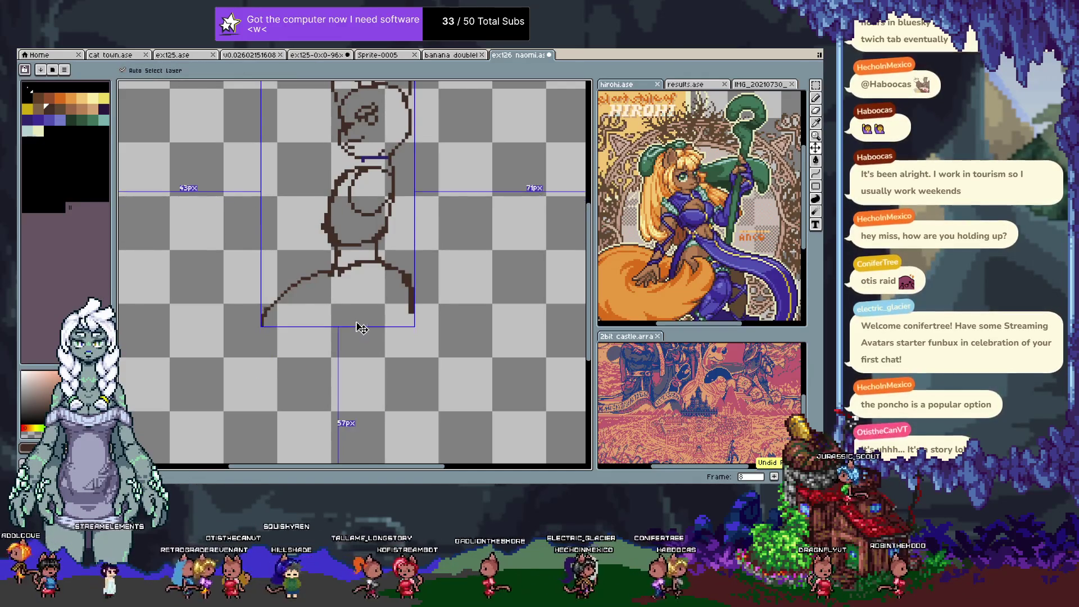
key("ctrl+z")
key("b")
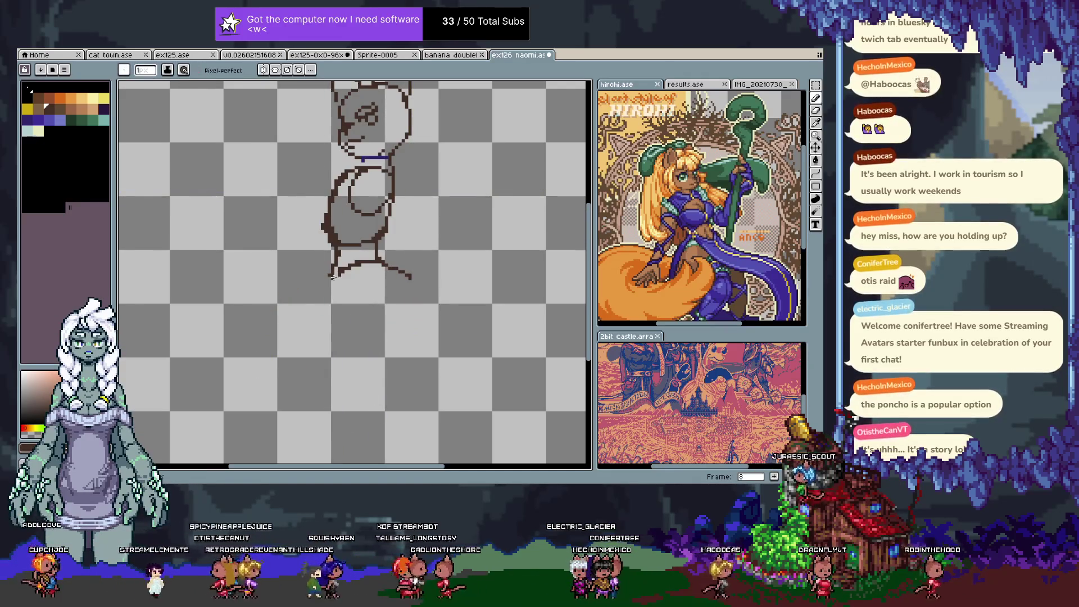
- Draw and redraw the curve looping from the waist and sweeping down-left along the bottom
mouse_move(332, 275)
left_mouse_down()
mouse_move(282, 290)
mouse_move(269, 329)
mouse_move(412, 323)
mouse_move(400, 267)
left_mouse_up()
key("ctrl+z")
mouse_move(349, 207)
left_mouse_down()
mouse_move(261, 257)
mouse_move(323, 291)
mouse_move(409, 250)
left_mouse_up()
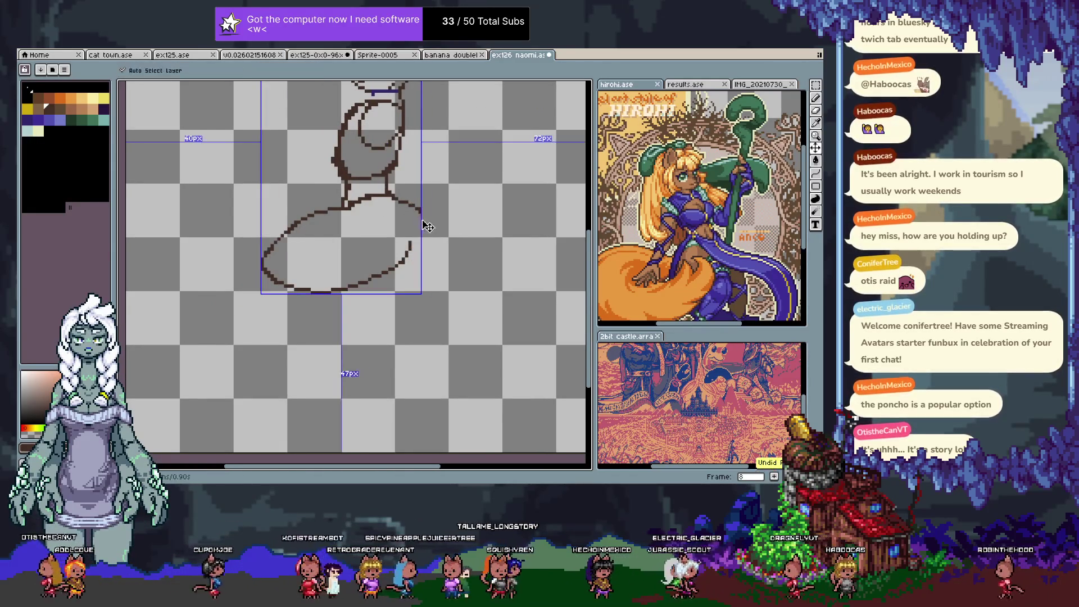
key("ctrl+z")
key("ctrl+z")
mouse_move(420, 211)
left_mouse_down()
mouse_move(394, 250)
mouse_move(305, 256)
left_mouse_up()
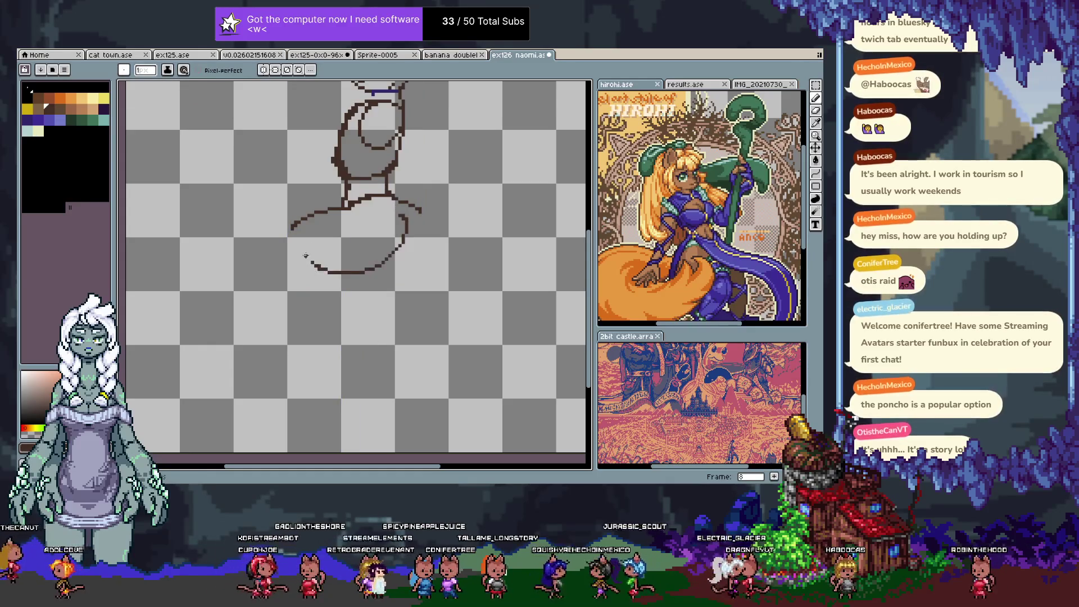
key("ctrl+z")
left_click_drag(396, 221, 285, 263)
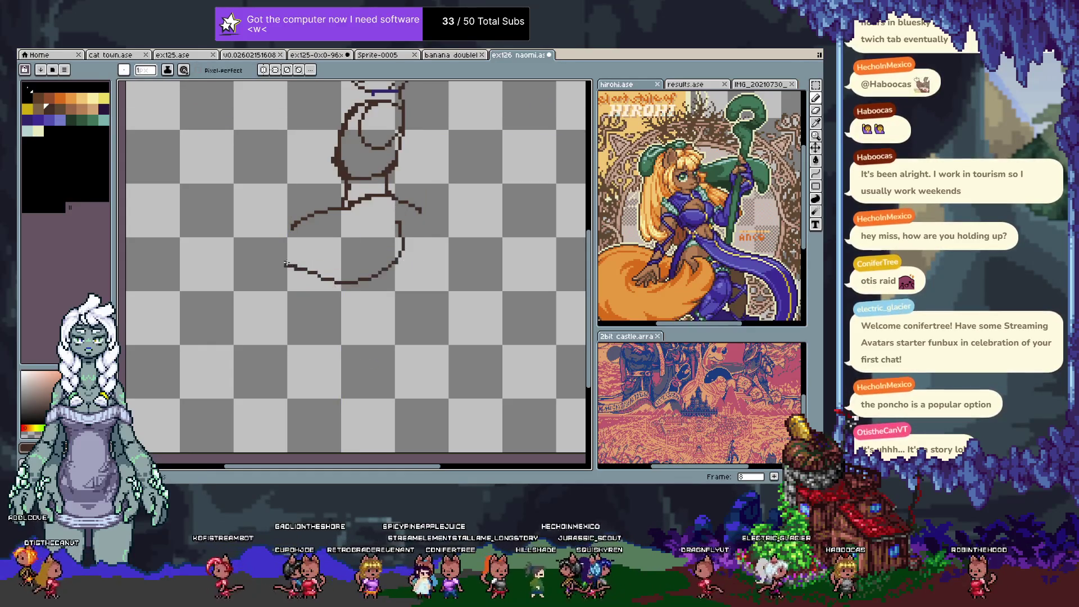
key("ctrl+z")
left_click_drag(393, 229, 266, 276)
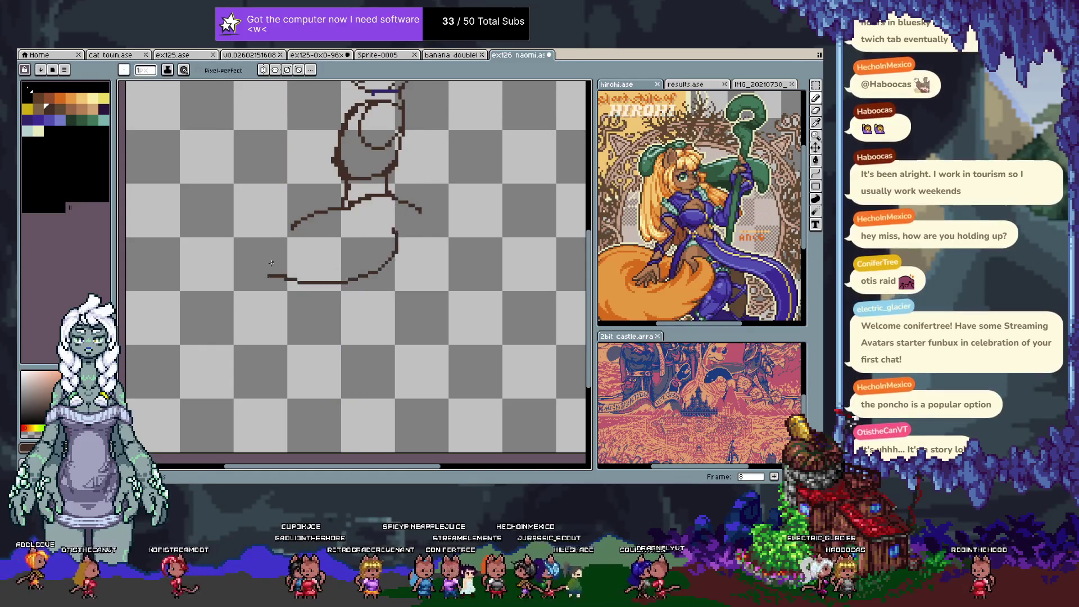
- Undo the curved lower stroke and remove the short stray line, leaving only a short hip stroke
key("z")
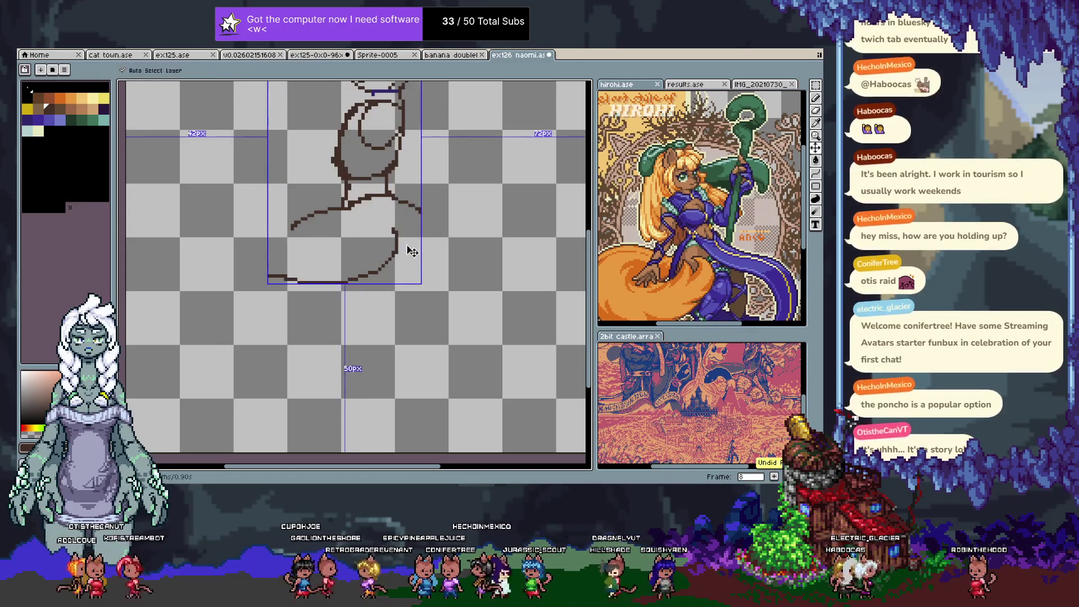
key("ctrl+z")
scroll(394, 224, "down", 8)
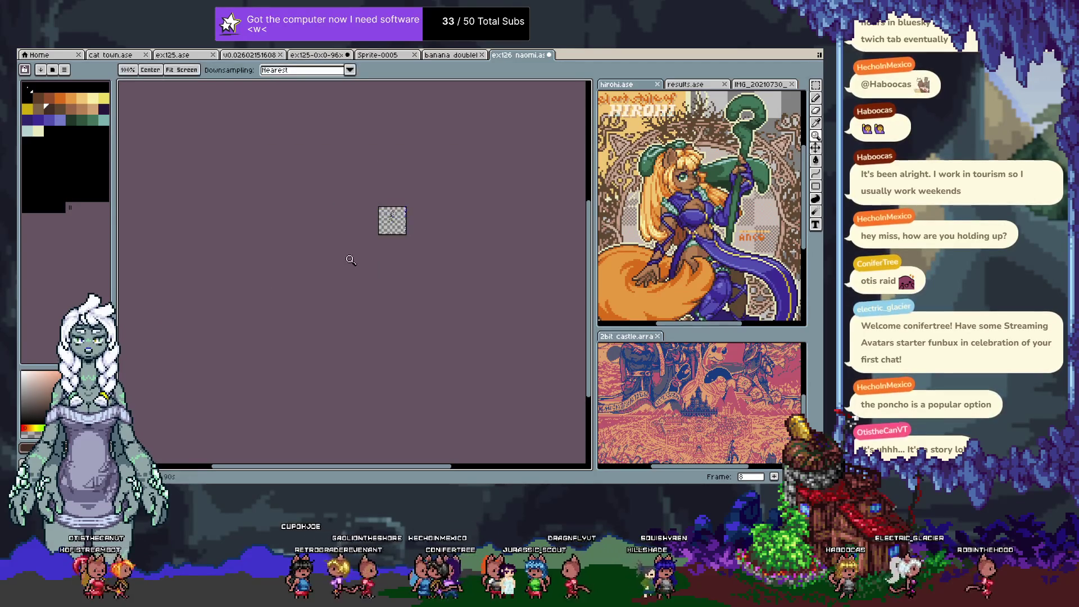
scroll(375, 223, "up", 3)
scroll(375, 223, "up", 4)
scroll(348, 250, "down", 2)
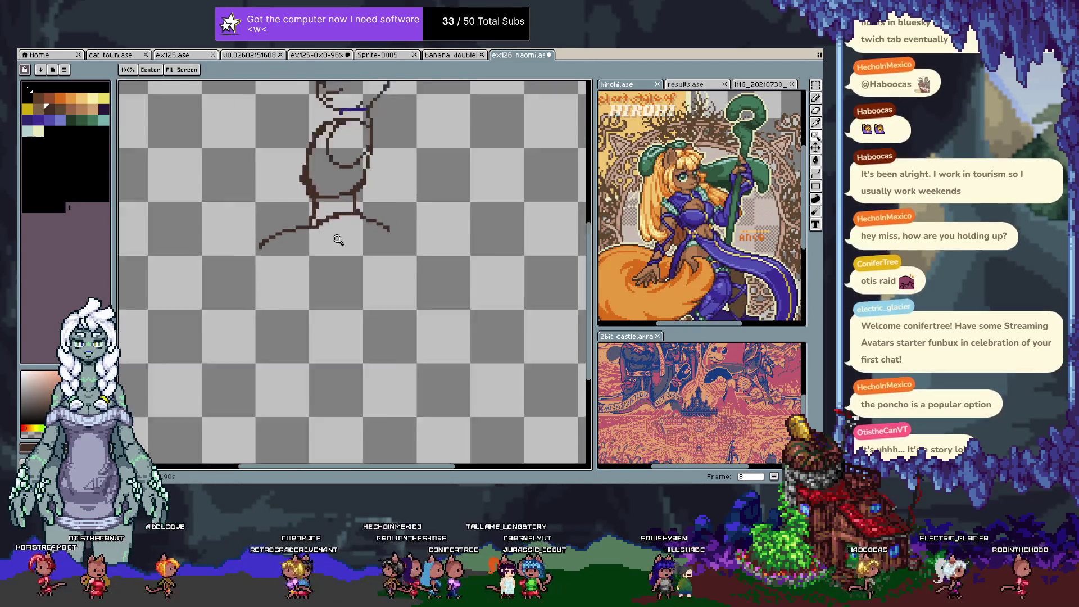
scroll(348, 250, "up", 1)
key("b")
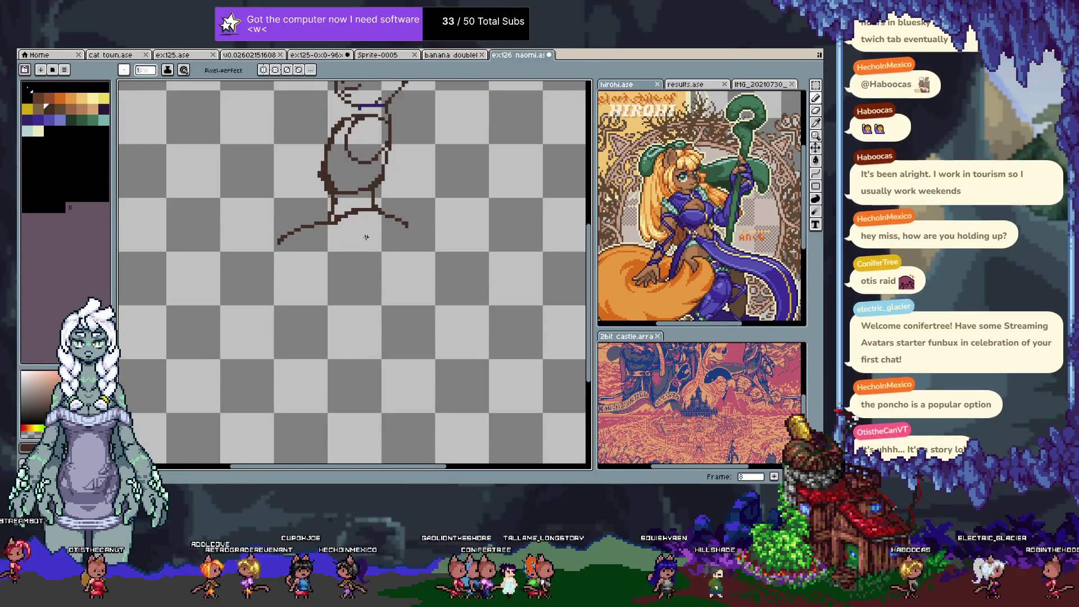
key("ctrl+z")
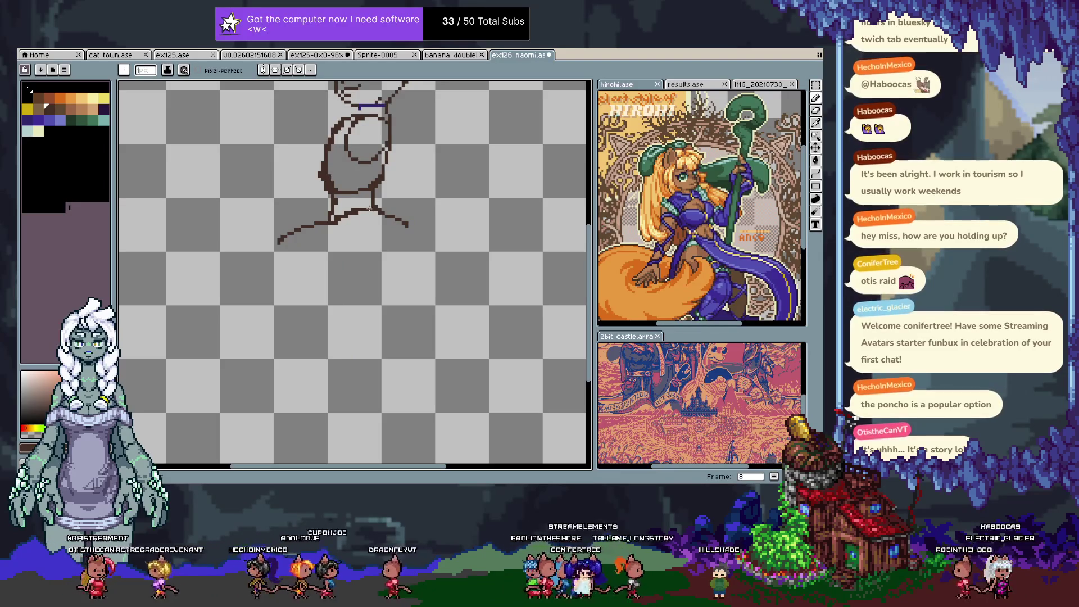
key("e")
key("ctrl+z")
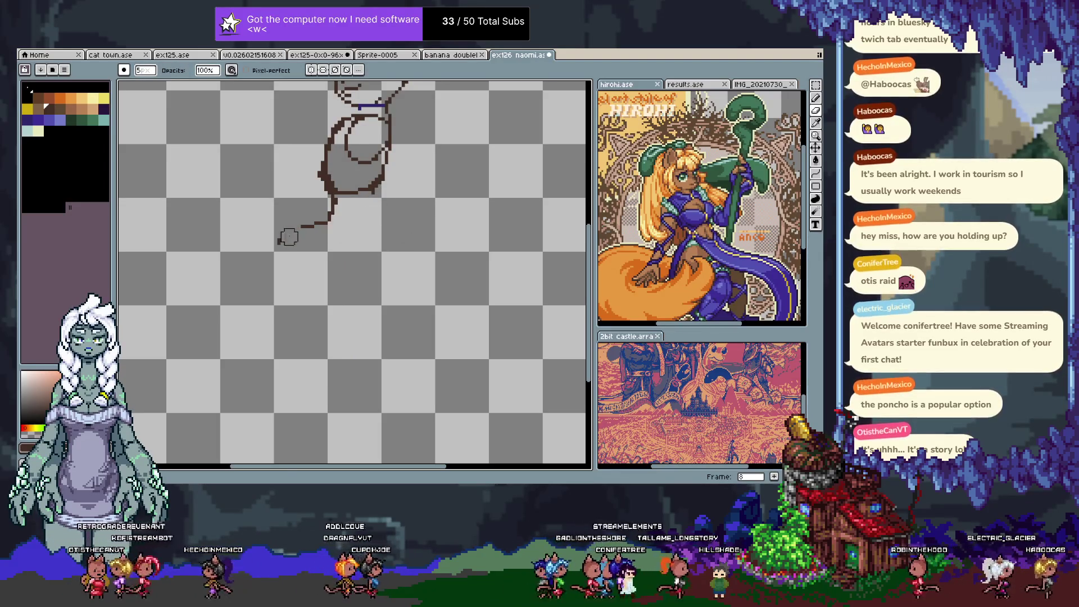
- Undo the lower-right diagonal stroke and erase the tail and lower-right outline
key("b")
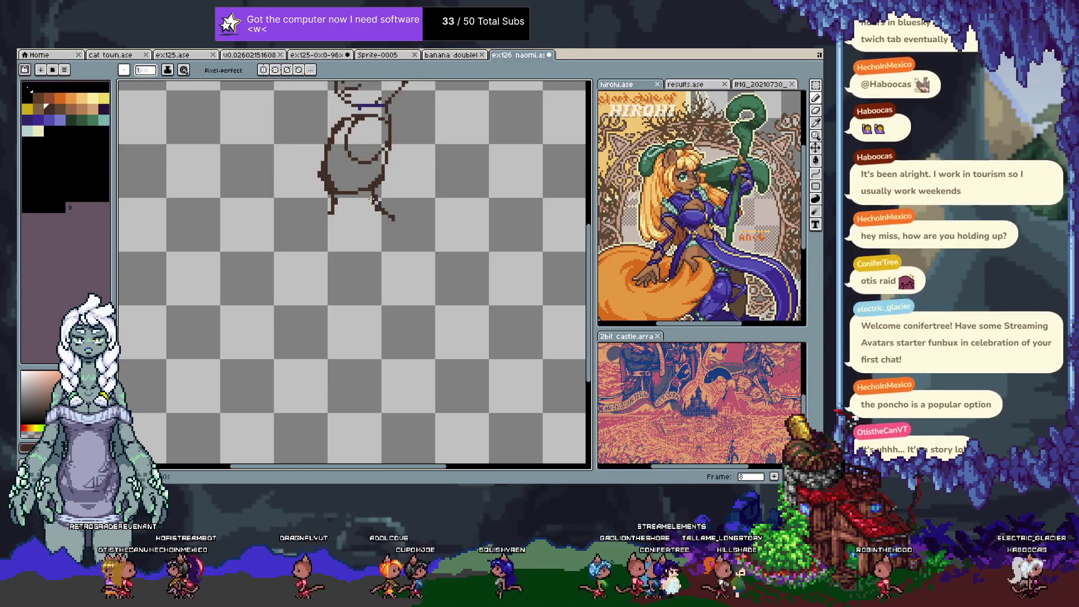
key("ctrl+z")
left_click_drag(406, 189, 383, 205)
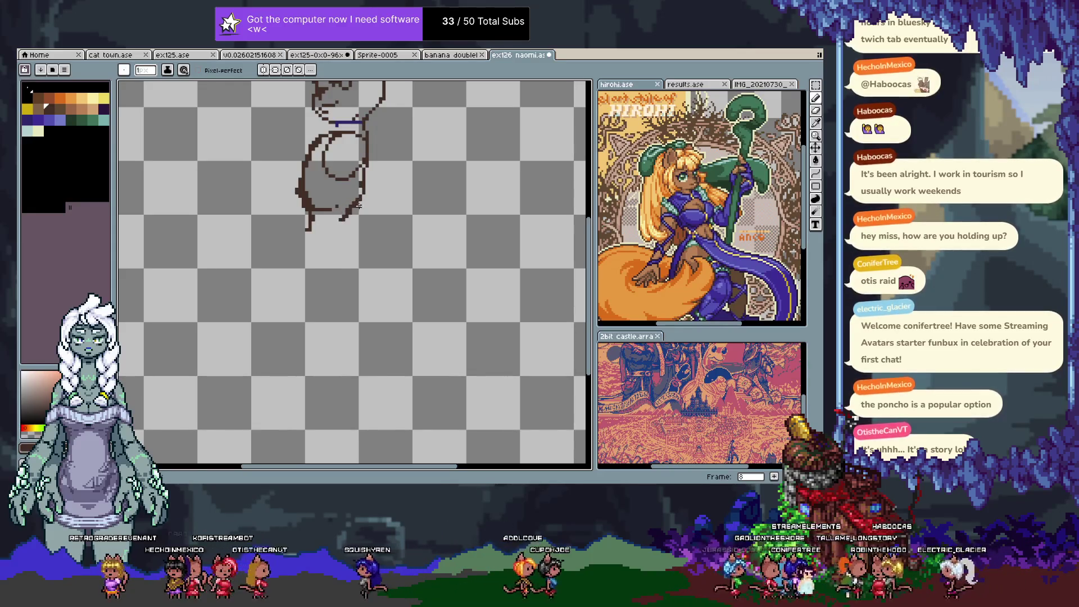
key("ctrl+z")
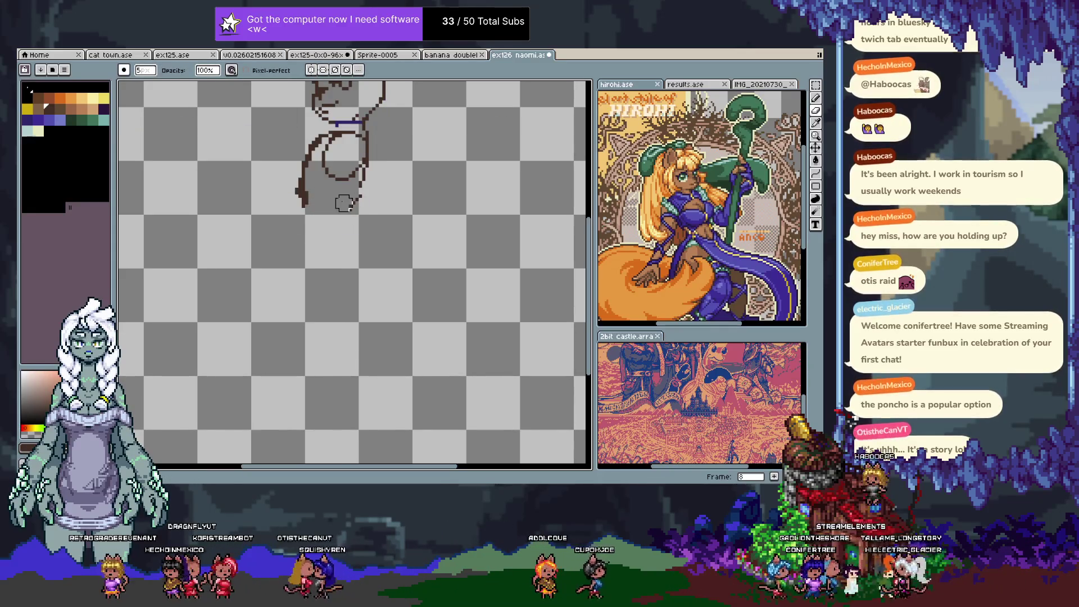
mouse_move(313, 216)
left_mouse_down()
mouse_move(376, 159)
mouse_move(344, 223)
left_mouse_up()
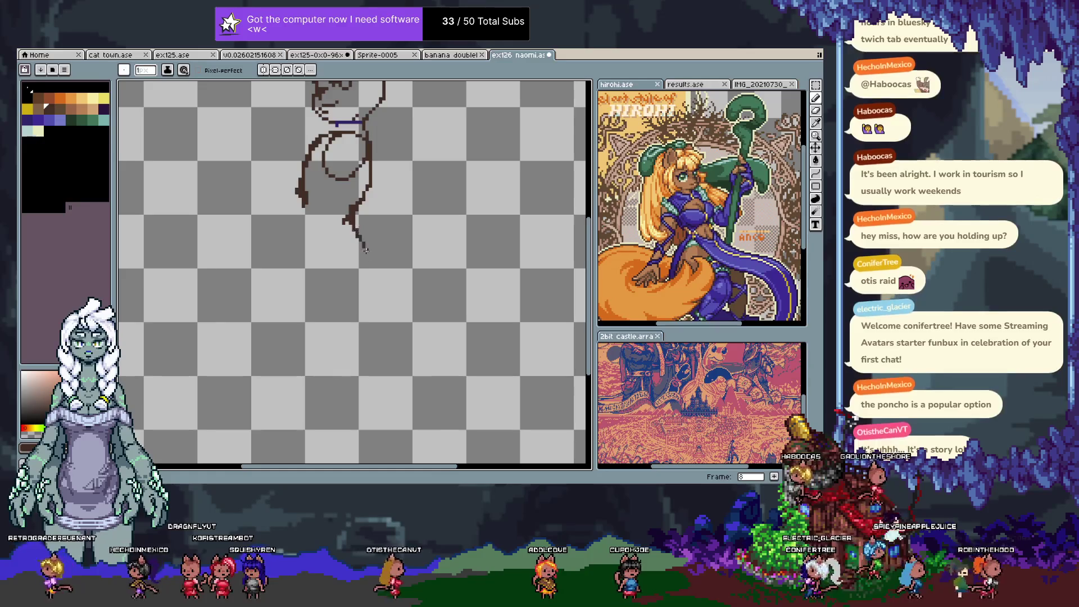
- Extend the outline's lower end downward and undo the extra bottom strokes
left_click_drag(345, 220, 356, 232)
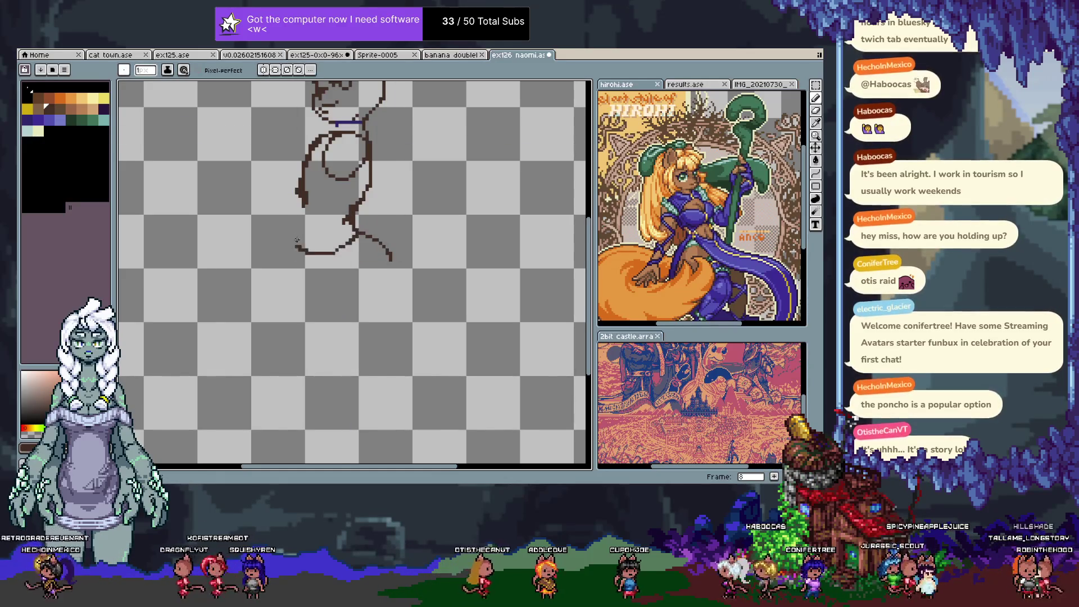
key("ctrl+z")
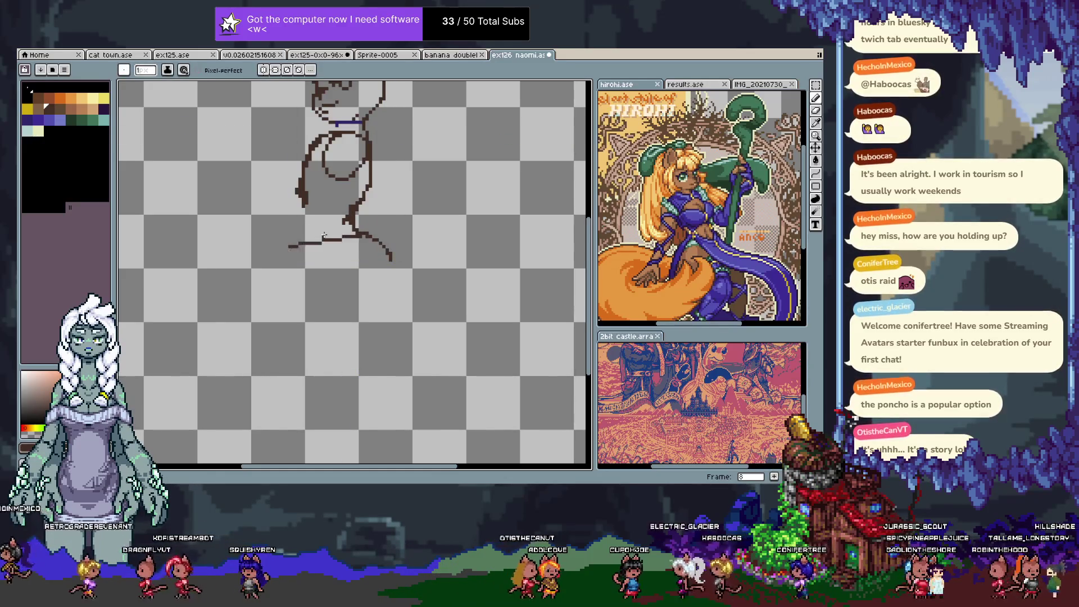
key("ctrl+z")
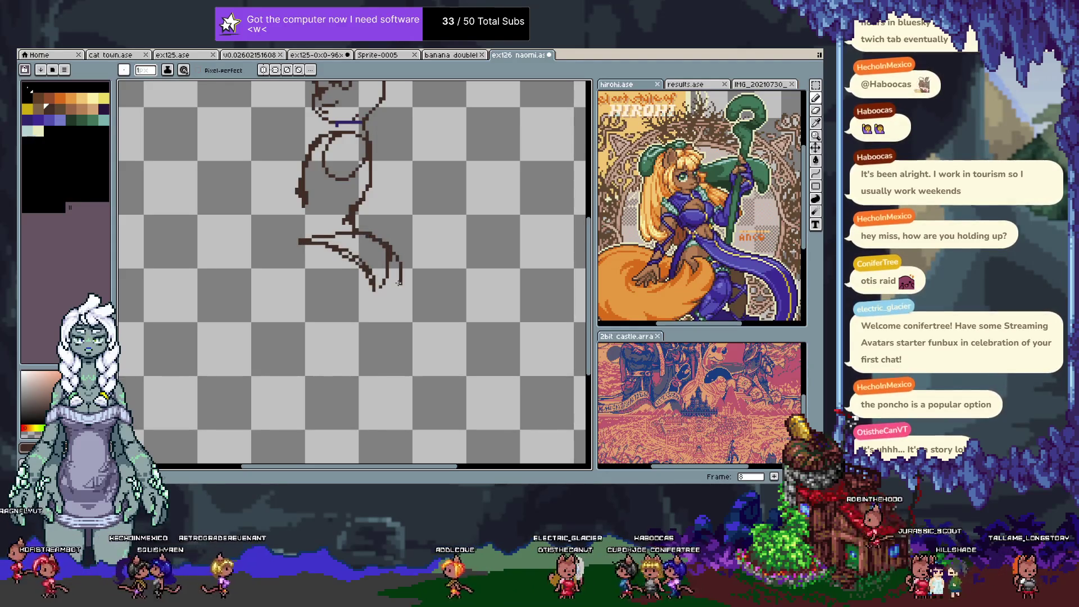
left_click_drag(329, 257, 410, 284)
key("e")
key("b")
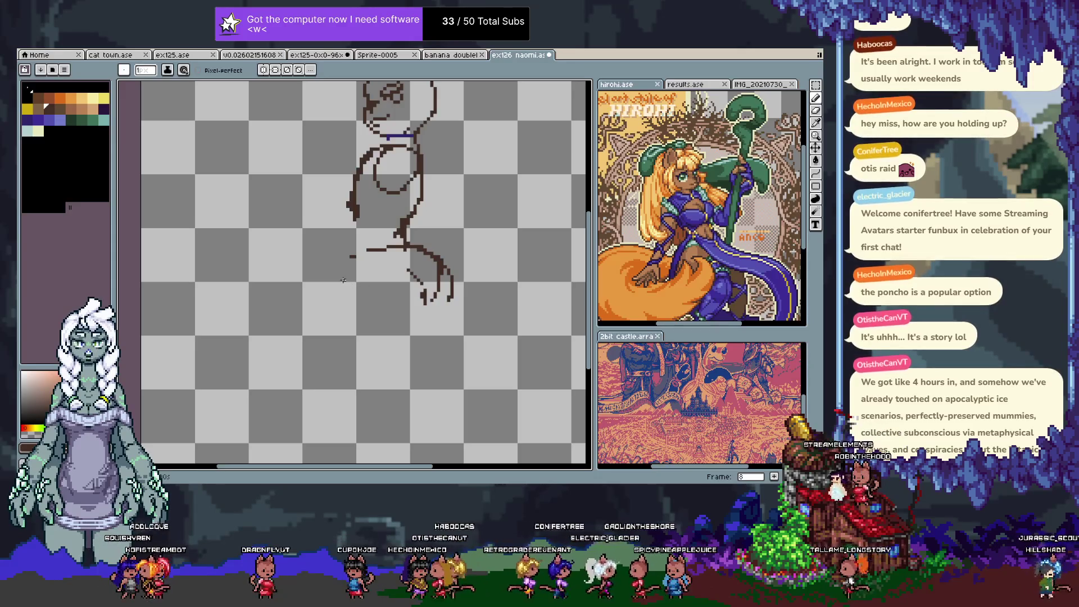
- Thicken the horizontal hip stroke and try a diagonal curve down-right from it
left_click_drag(363, 250, 420, 281)
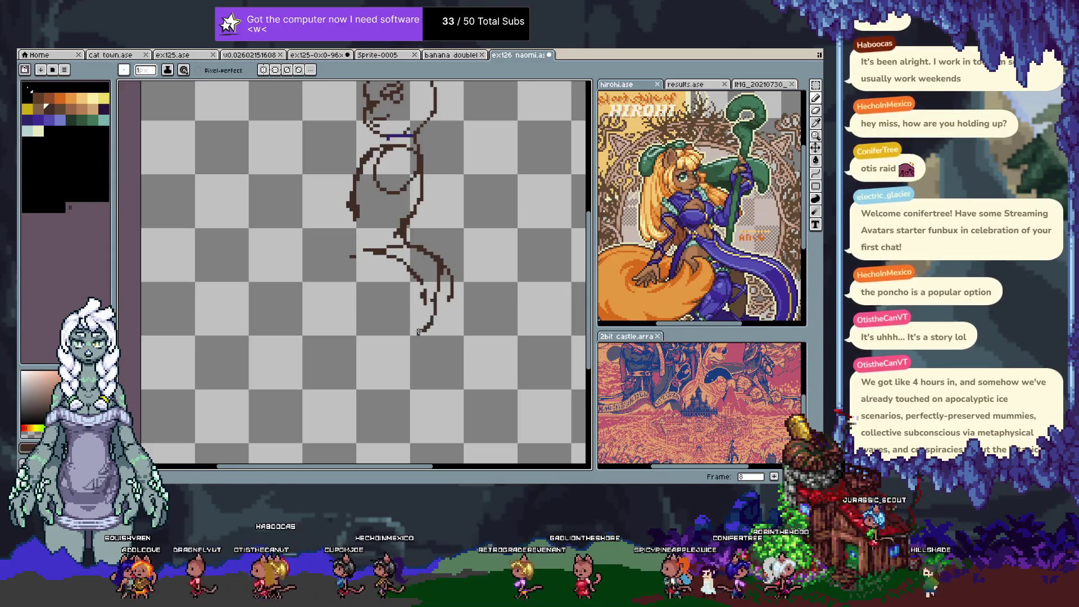
key("ctrl+z")
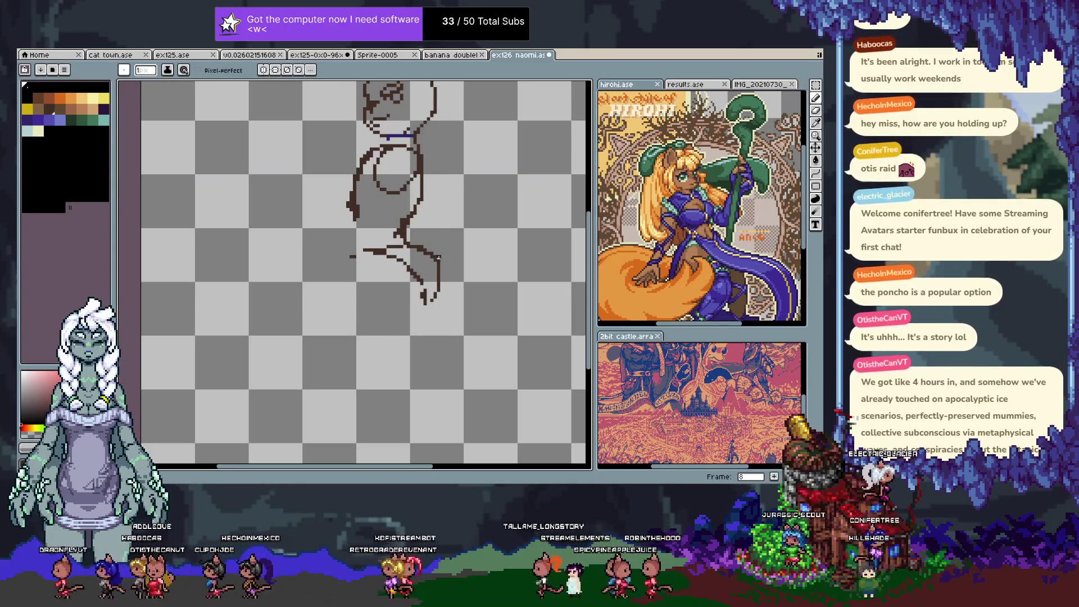
left_click_drag(437, 257, 456, 282)
left_click_drag(461, 282, 469, 290)
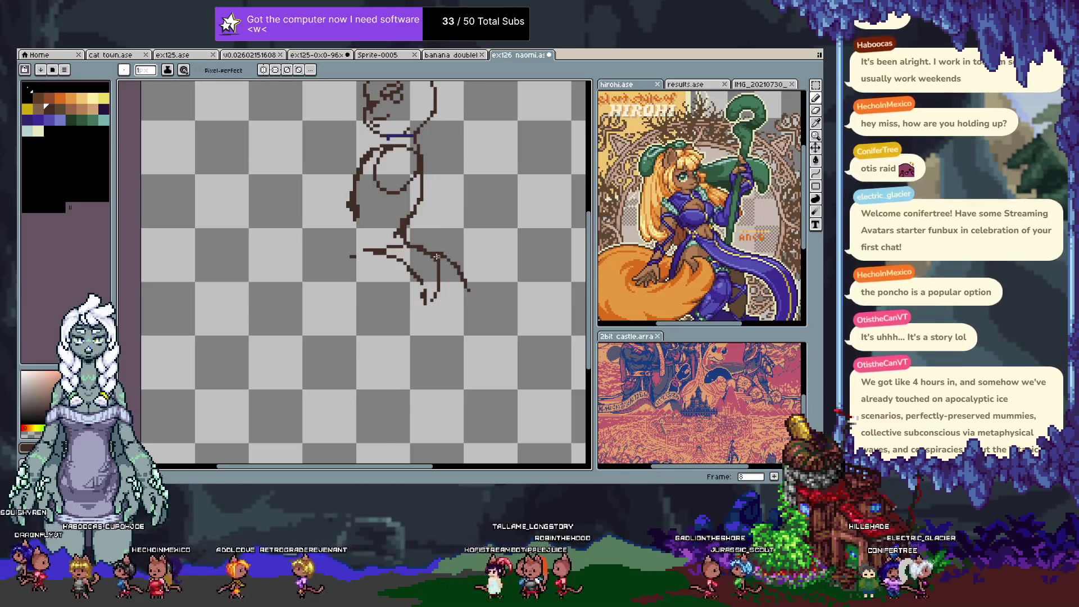
key("ctrl+z")
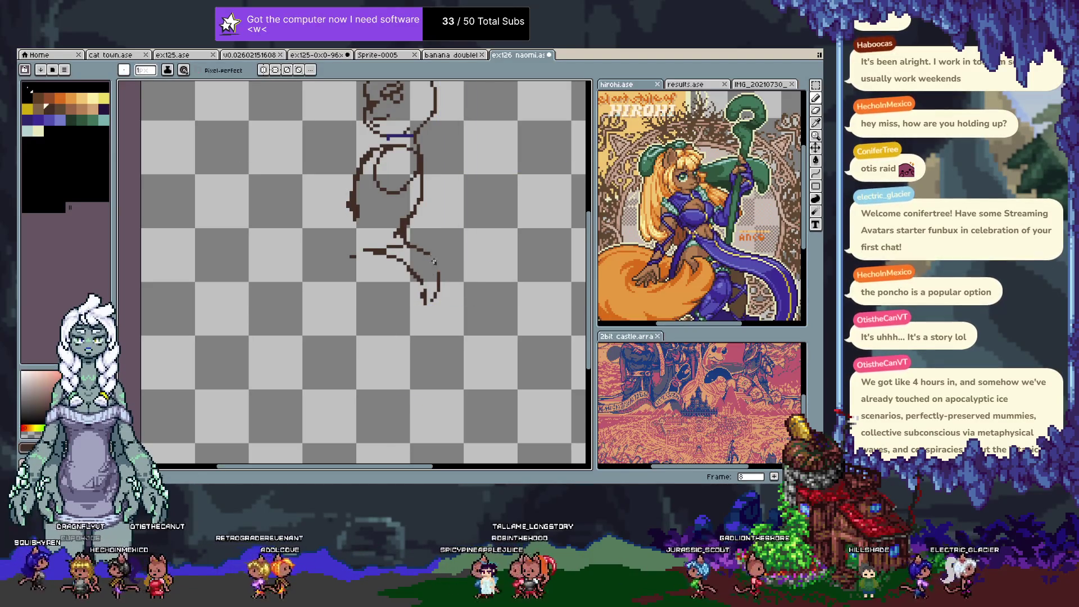
- Draw new parallel curves down-right from the hip, trimming the last stroke's lower end
left_click_drag(431, 254, 456, 316)
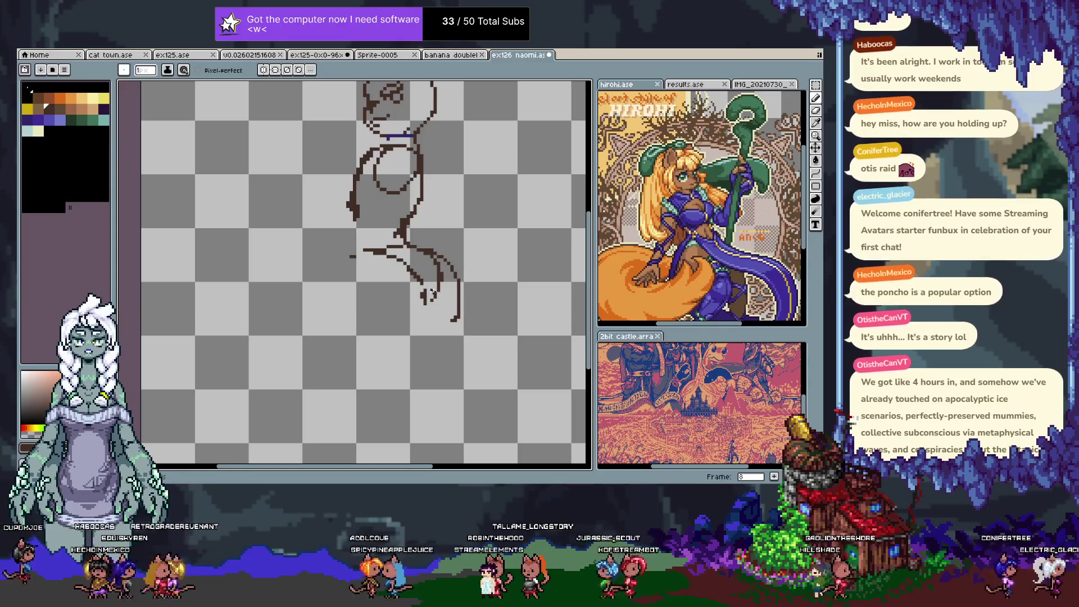
key("v")
key("b")
mouse_move(440, 276)
left_mouse_down()
mouse_move(432, 306)
mouse_move(454, 283)
mouse_move(454, 330)
left_mouse_up()
key("ctrl+z")
key("ctrl+z")
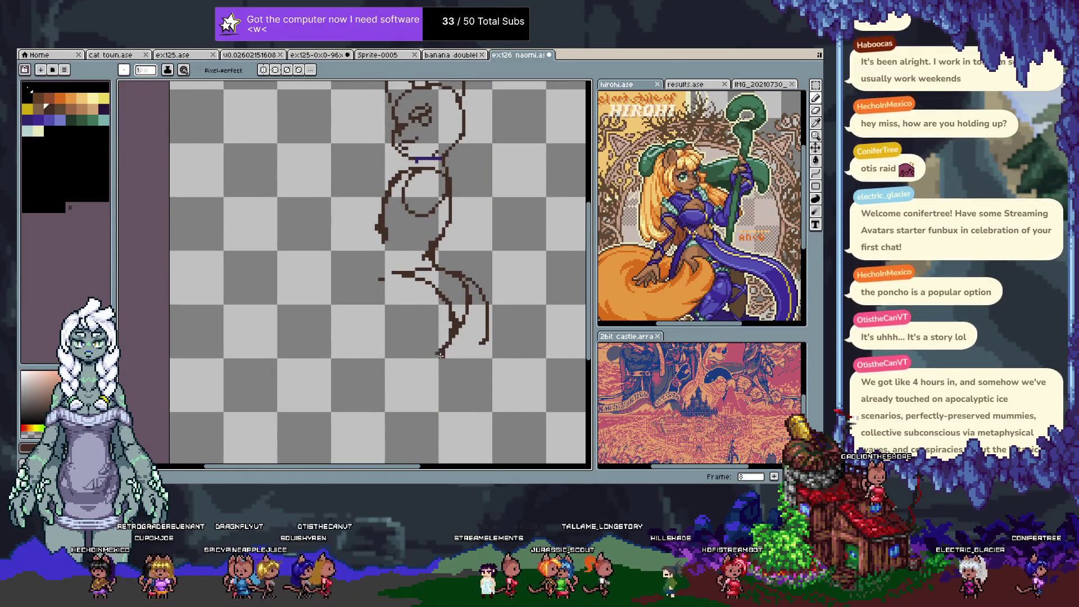
- Replace the bottom strokes with a long tail curve sweeping down-left from the back
key("ctrl+z")
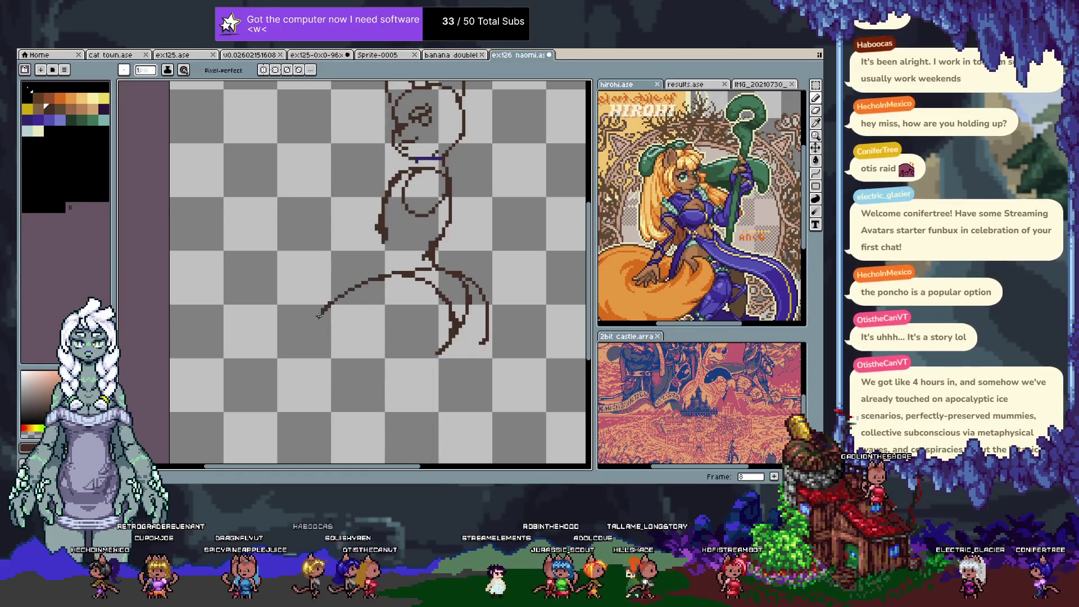
key("ctrl+z")
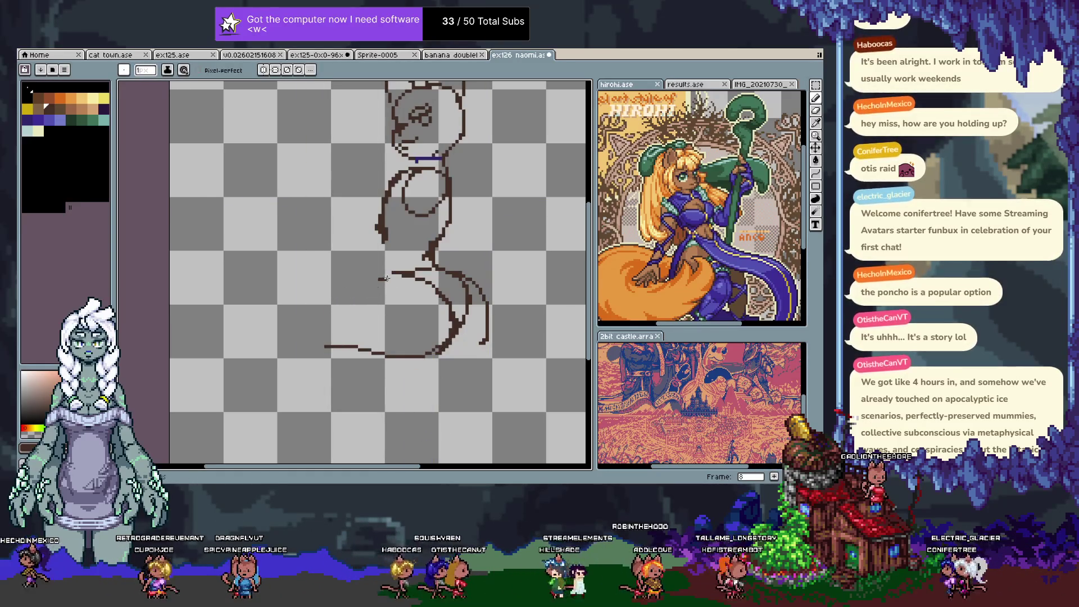
key("ctrl+z")
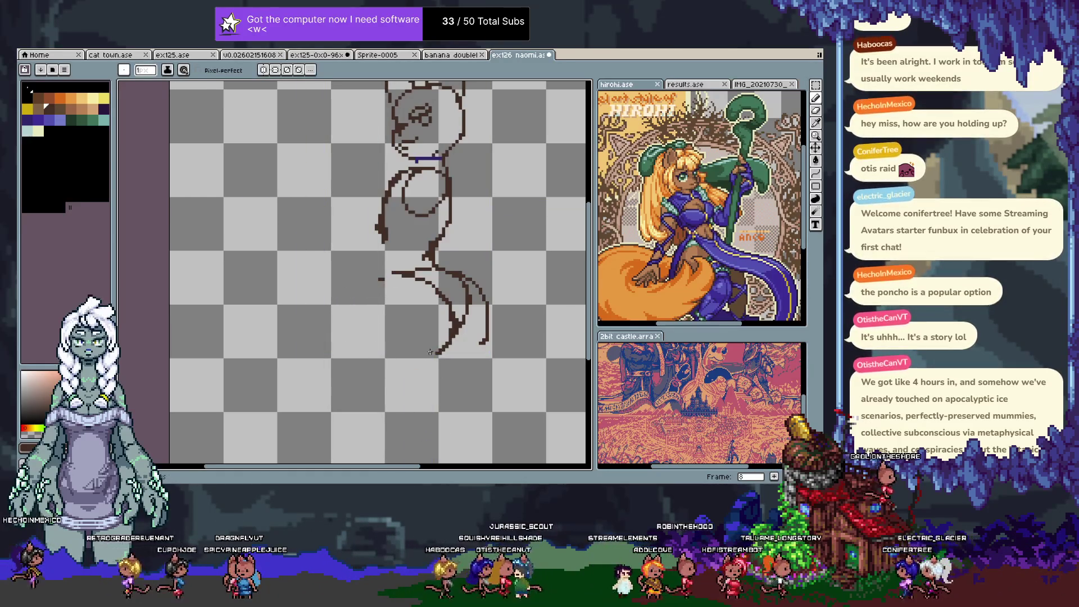
mouse_move(436, 355)
left_mouse_down()
mouse_move(341, 358)
mouse_move(358, 353)
left_mouse_up()
key("ctrl+z")
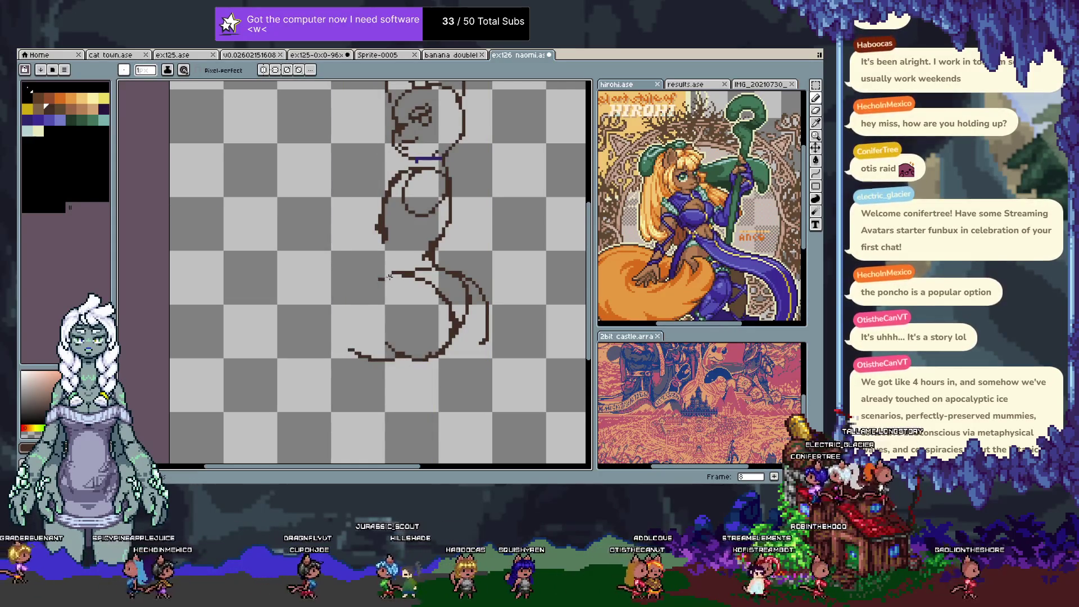
key("ctrl+z")
left_click_drag(377, 277, 313, 345)
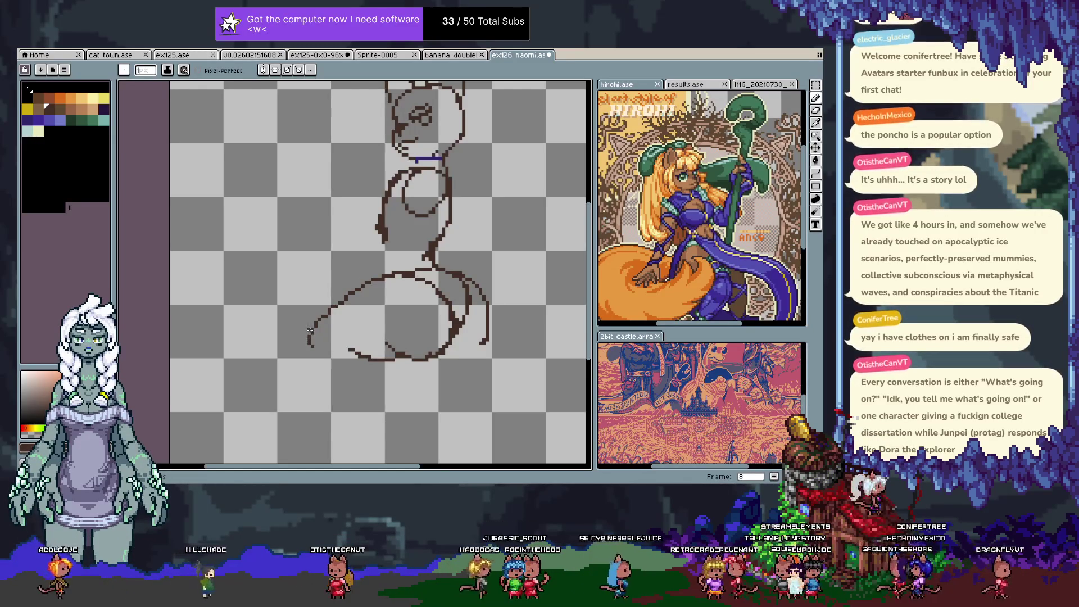
- Erase the lower-left part of the tail's long sweep
left_click_drag(309, 331, 316, 342)
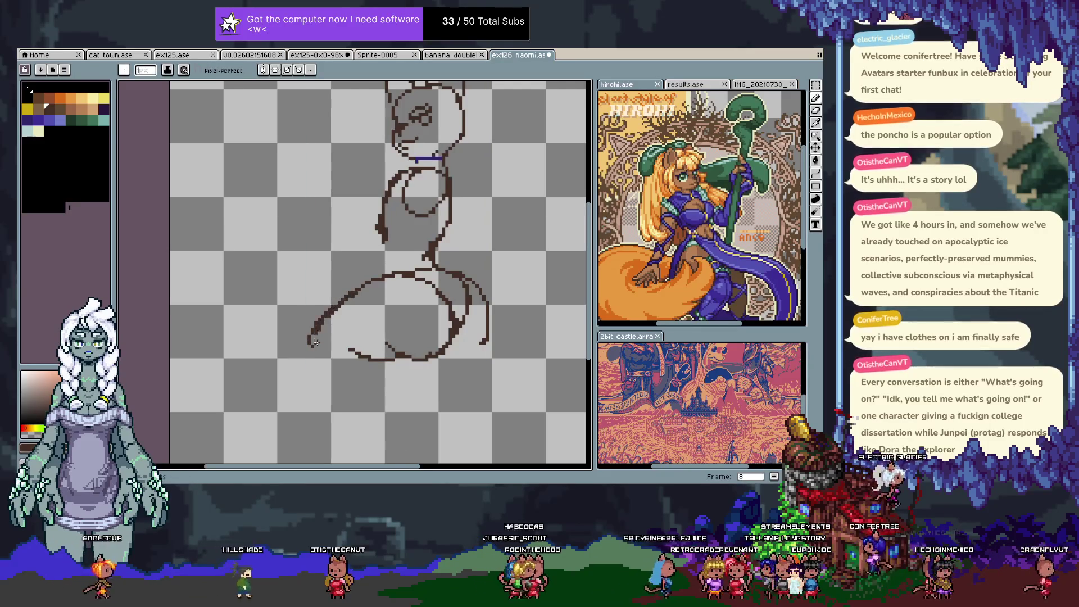
left_click_drag(352, 290, 402, 253)
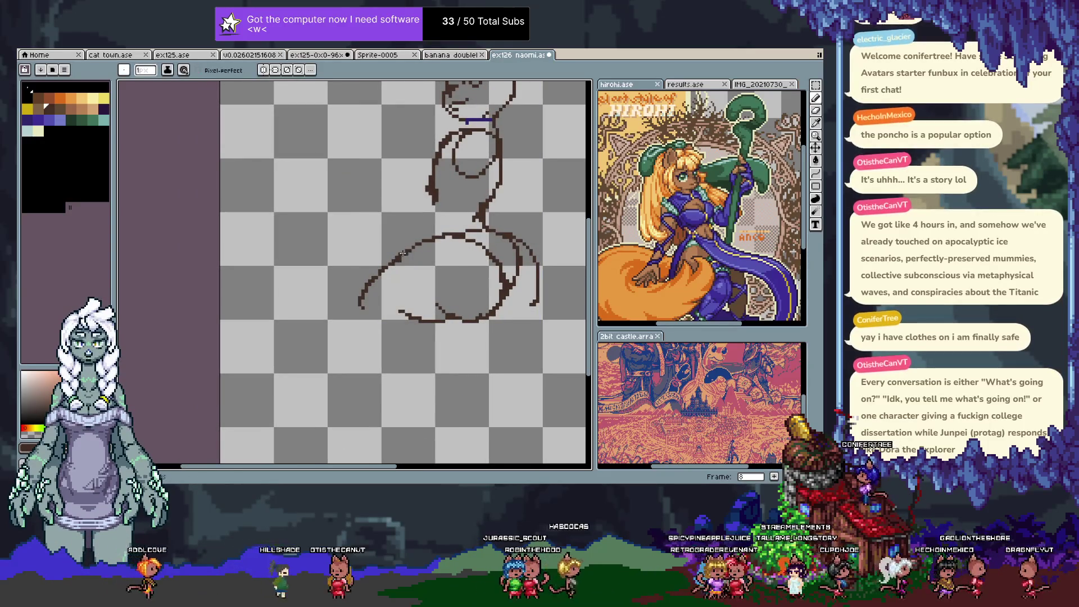
key("e")
mouse_move(359, 306)
left_mouse_down()
mouse_move(407, 271)
mouse_move(389, 262)
left_mouse_up()
key("b")
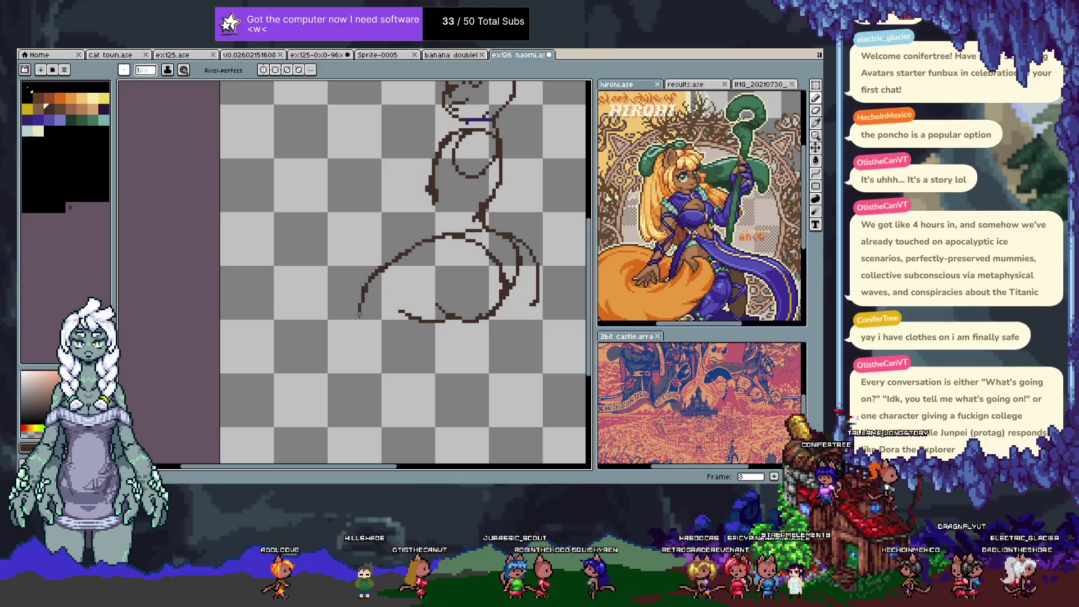
key("ctrl+z")
key("ctrl+z")
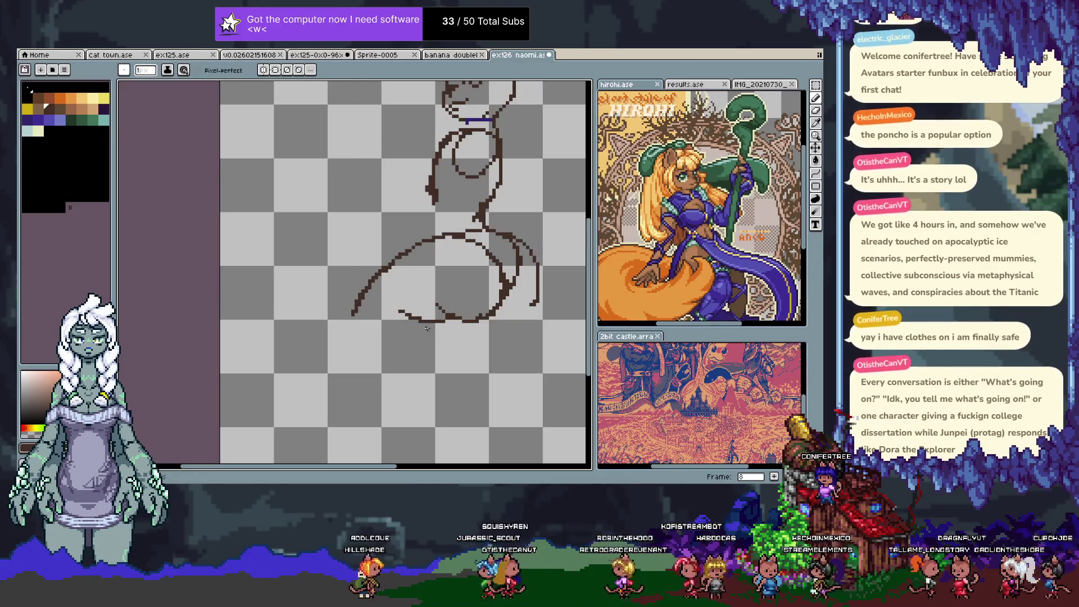
- Trim the leftmost bit of the lower stroke, then lasso it and move it up-left
key("e")
key("ctrl+z")
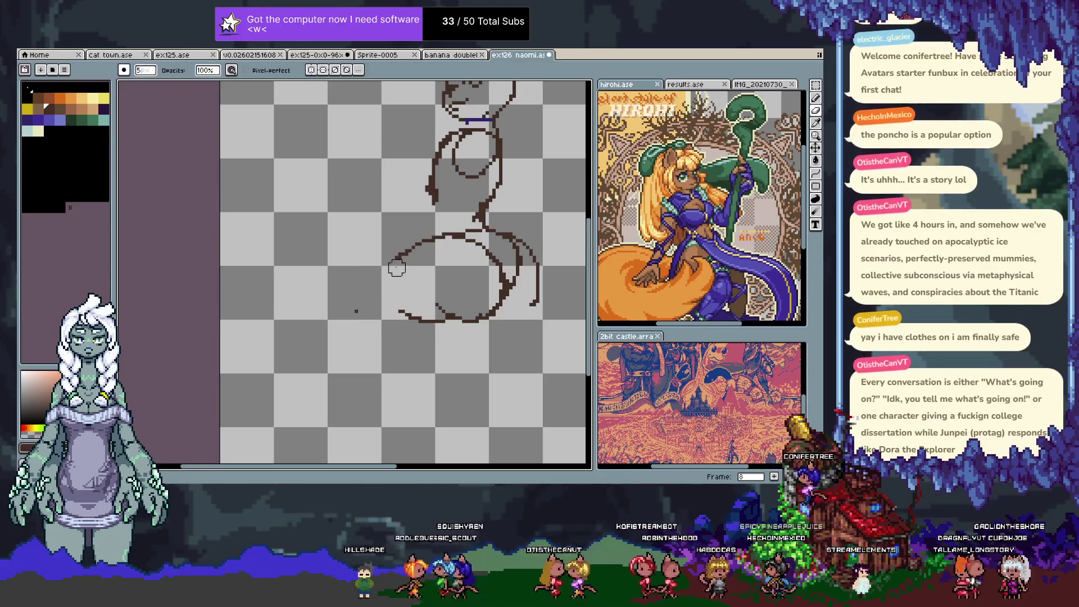
key("b")
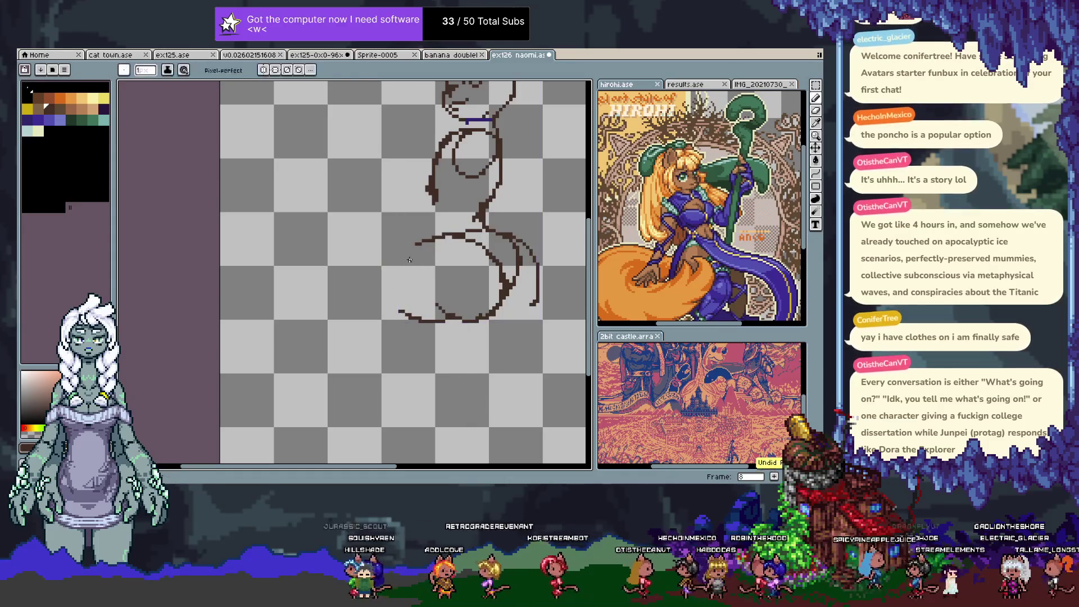
key("e")
left_click_drag(417, 243, 440, 240)
key("b")
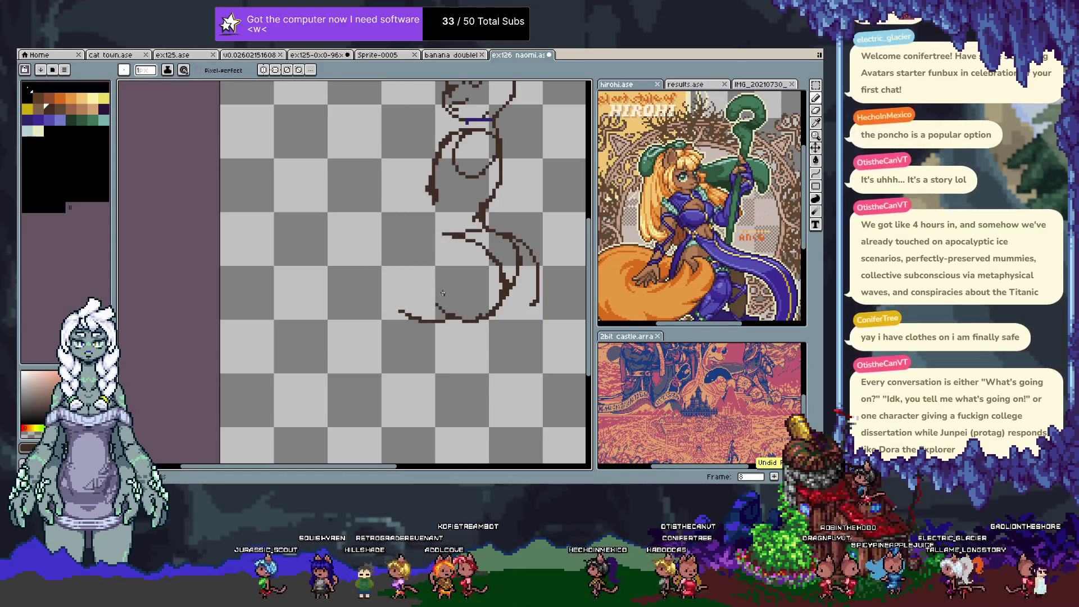
key("q")
left_click_drag(490, 334, 446, 308)
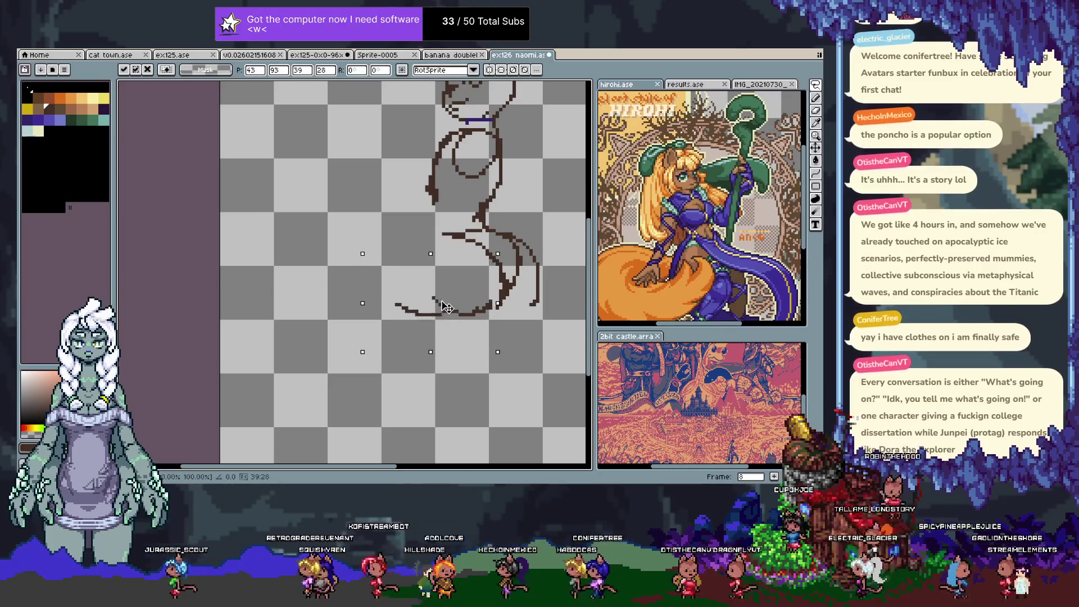
- Undo the earlier move, then lasso the lower tail stroke and shift it about 30 px right
key("b")
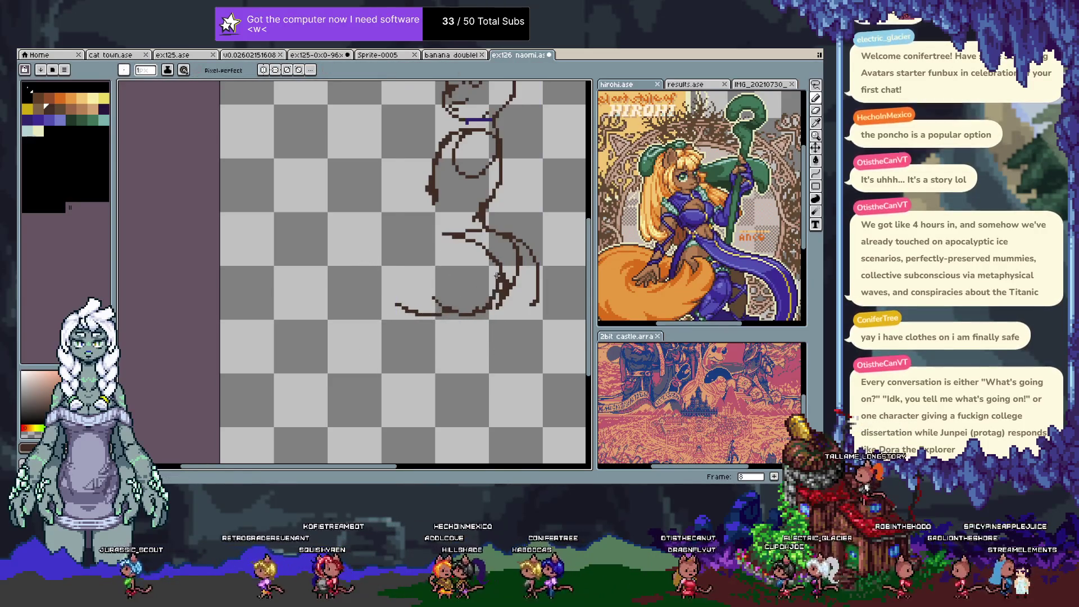
key("ctrl")
key("ctrl+z")
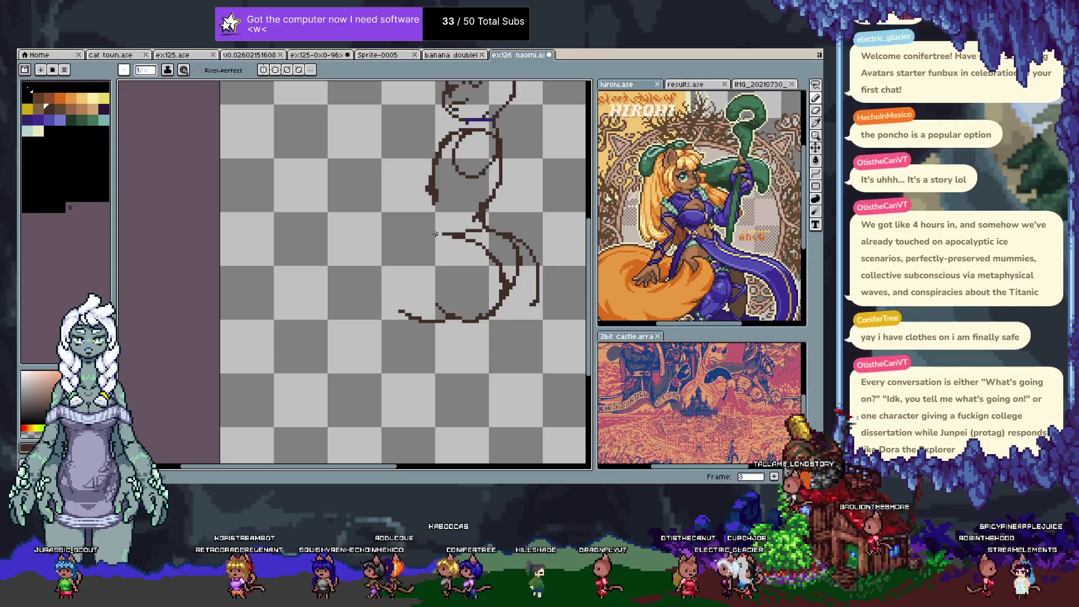
mouse_move(436, 207)
left_mouse_down()
mouse_move(358, 257)
mouse_move(446, 263)
mouse_move(254, 325)
mouse_move(354, 273)
left_mouse_up()
key("q")
left_click_drag(396, 315, 413, 309)
key("b")
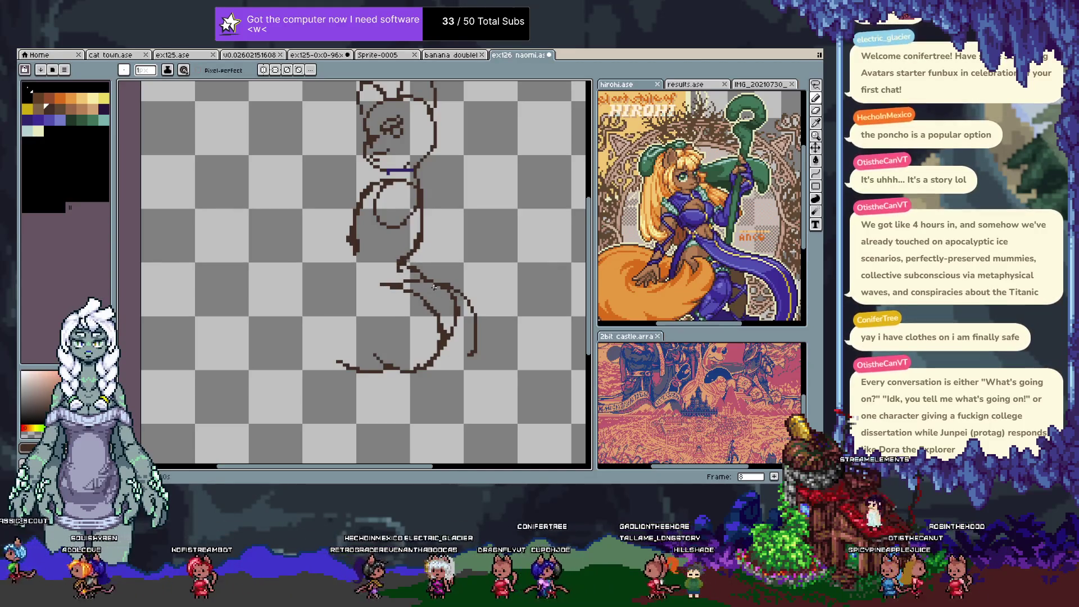
- Erase the bottom-left tail end and the stroke on the figure's right side
key("alt")
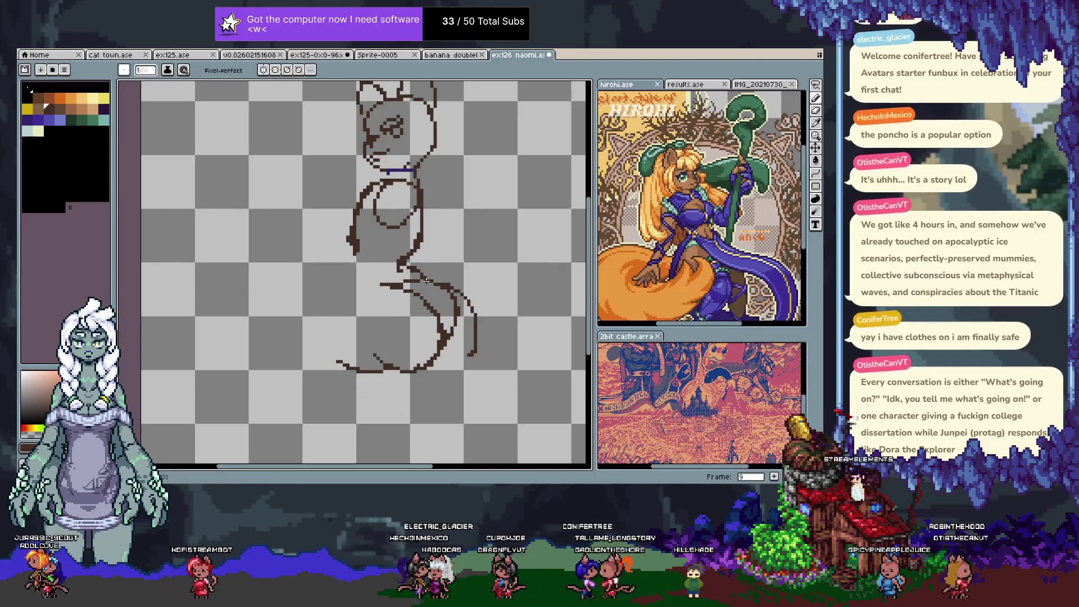
key("e")
left_click_drag(344, 363, 368, 375)
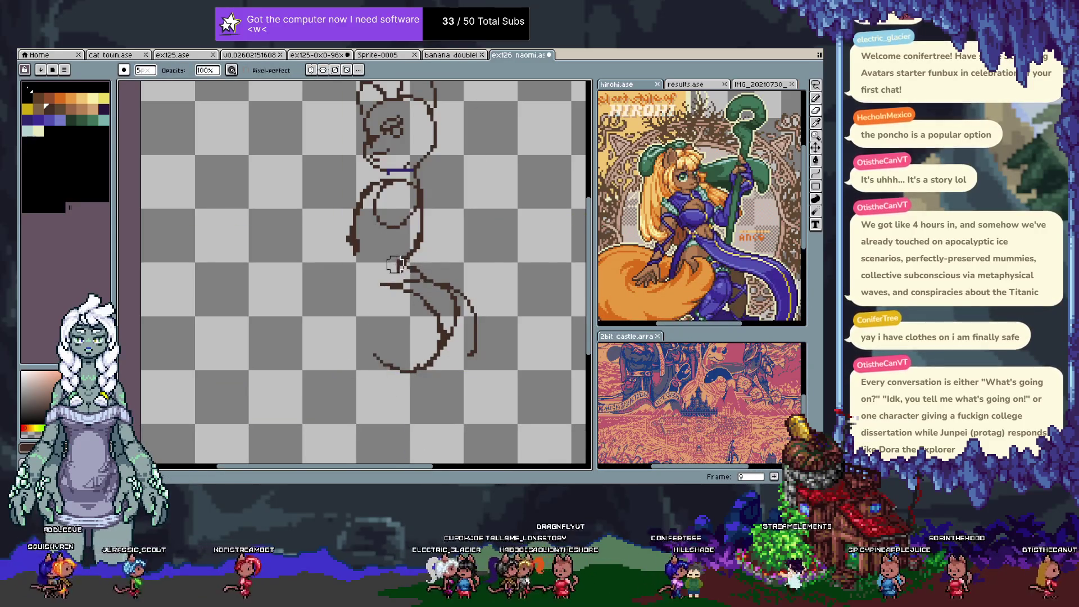
left_click_drag(410, 273, 421, 233)
- Box-select and nudge the crescent, undo the torso-tail connector, then lasso the whole tail
key("m")
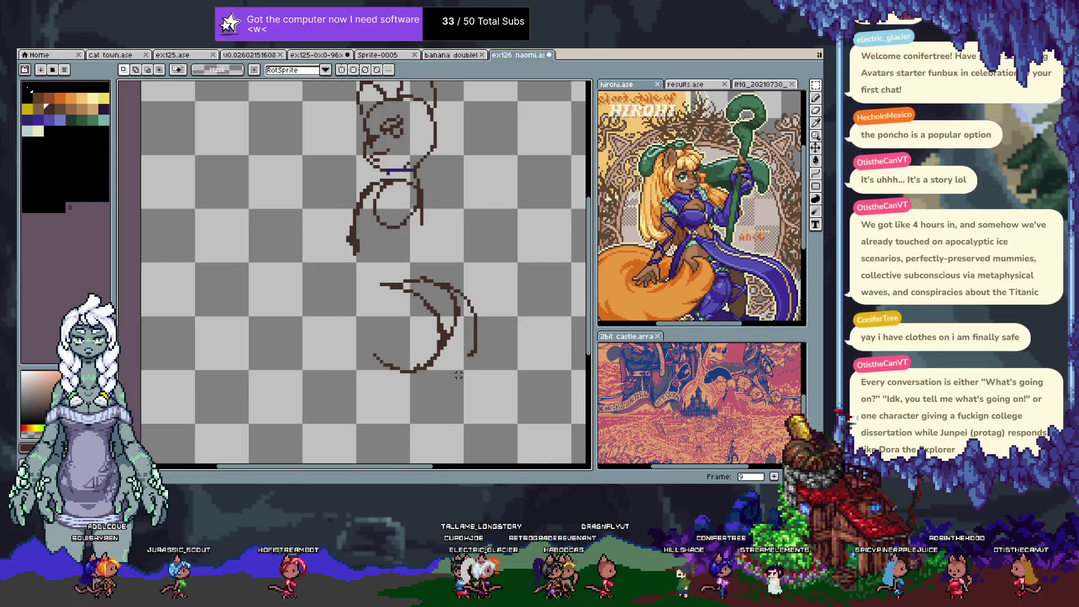
mouse_move(317, 247)
left_mouse_down()
mouse_move(467, 292)
mouse_move(533, 439)
left_mouse_up()
left_click_drag(436, 325, 445, 326)
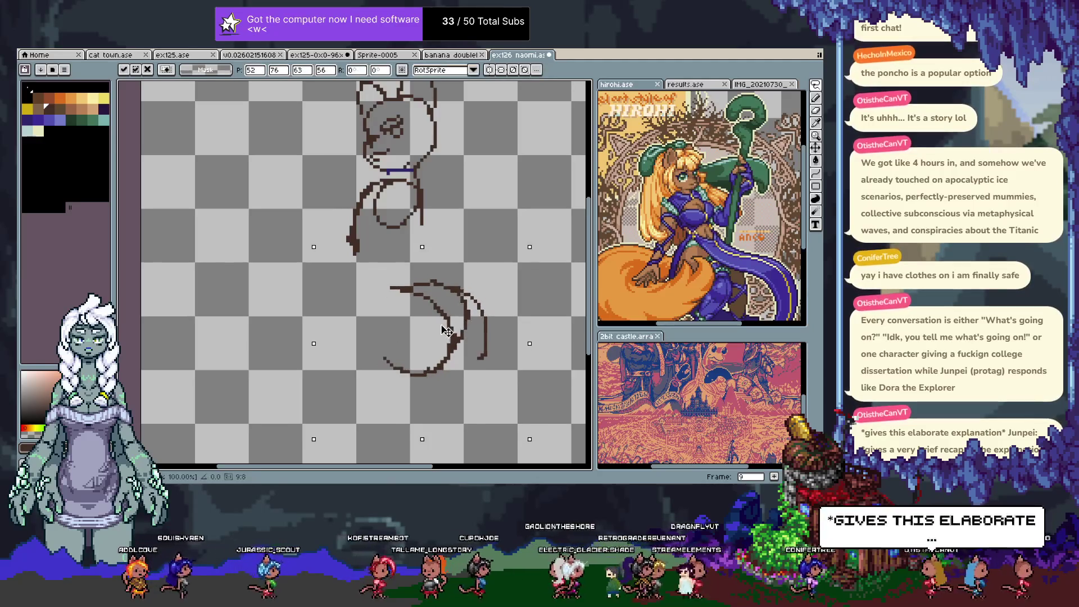
key("ctrl+d")
key("b")
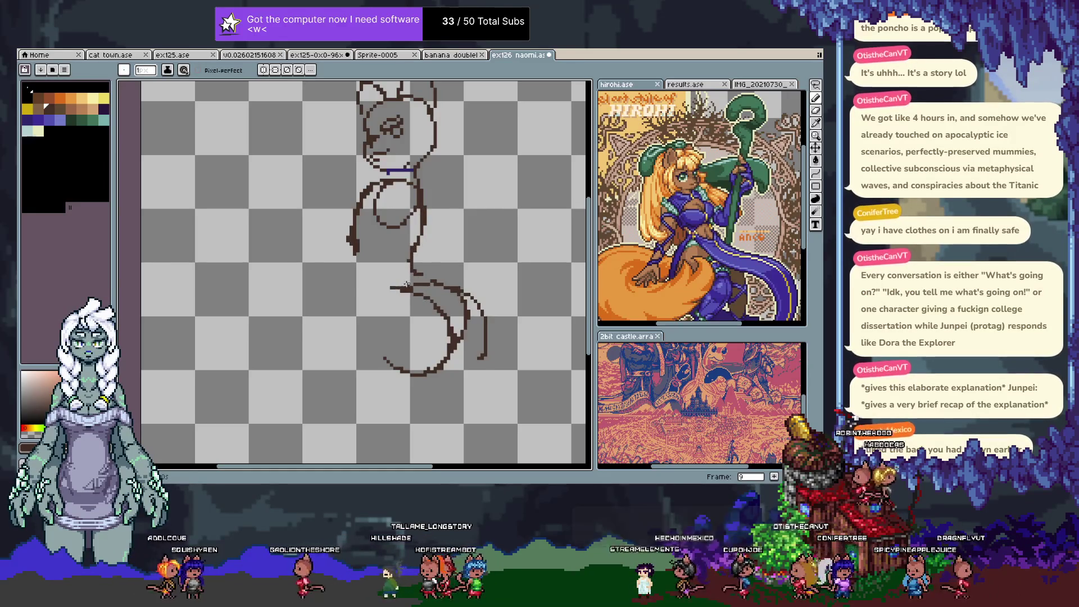
key("ctrl+z")
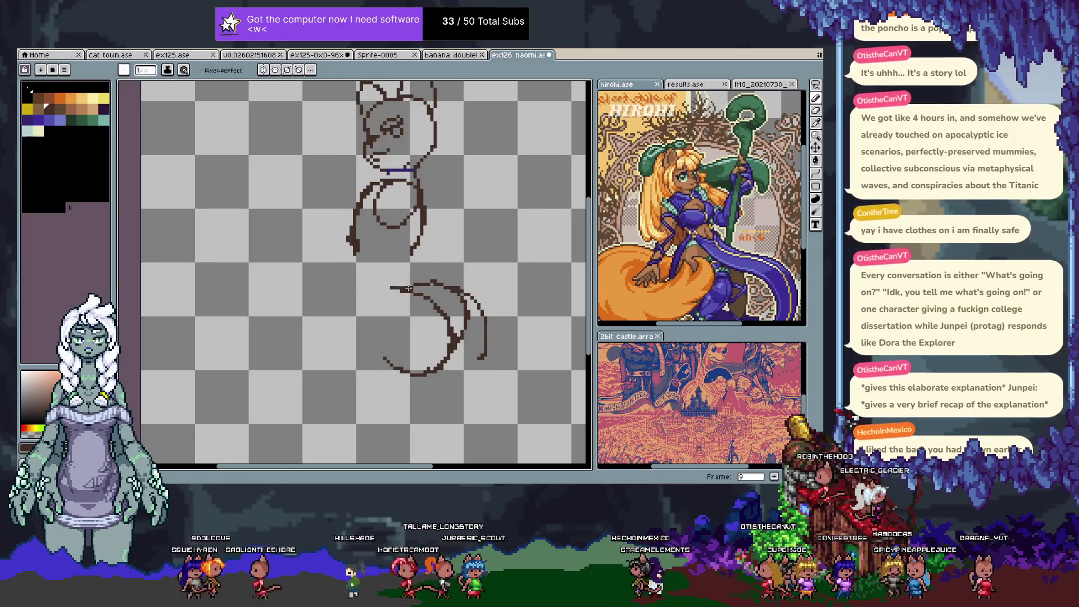
key("q")
mouse_move(427, 254)
left_mouse_down()
mouse_move(525, 354)
mouse_move(461, 250)
left_mouse_up()
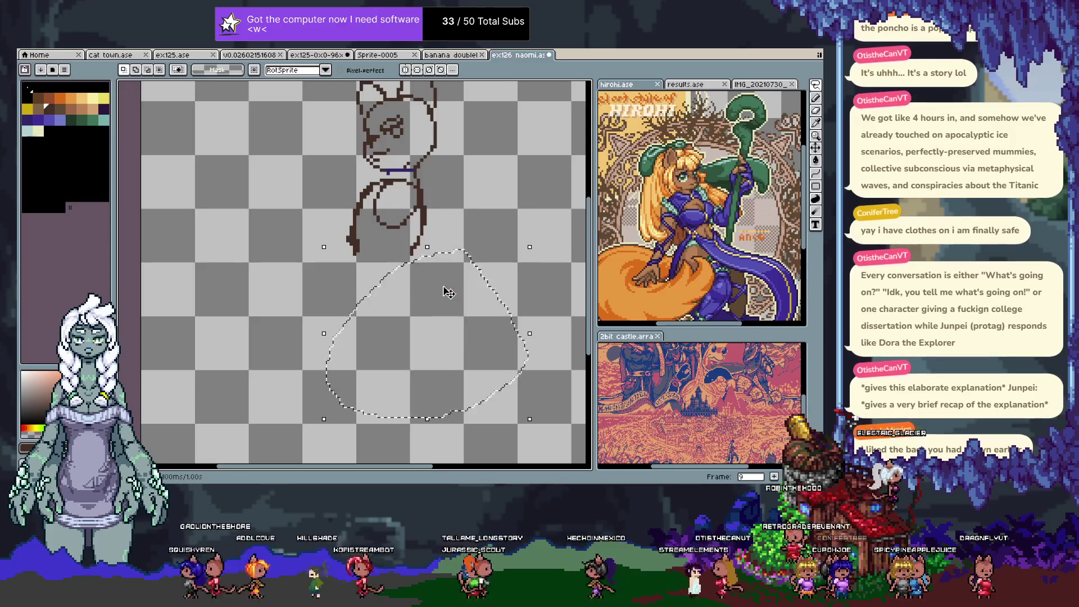
- Deselect the tail and extend the lower body outline strokes below the torso
key("ctrl+d")
key("b")
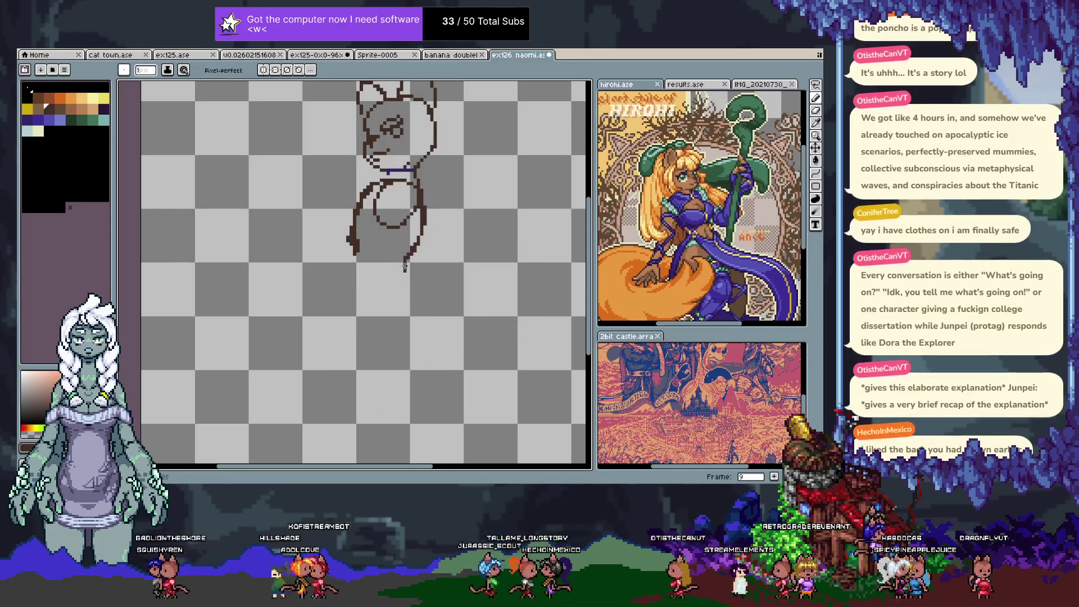
left_click_drag(410, 272, 433, 287)
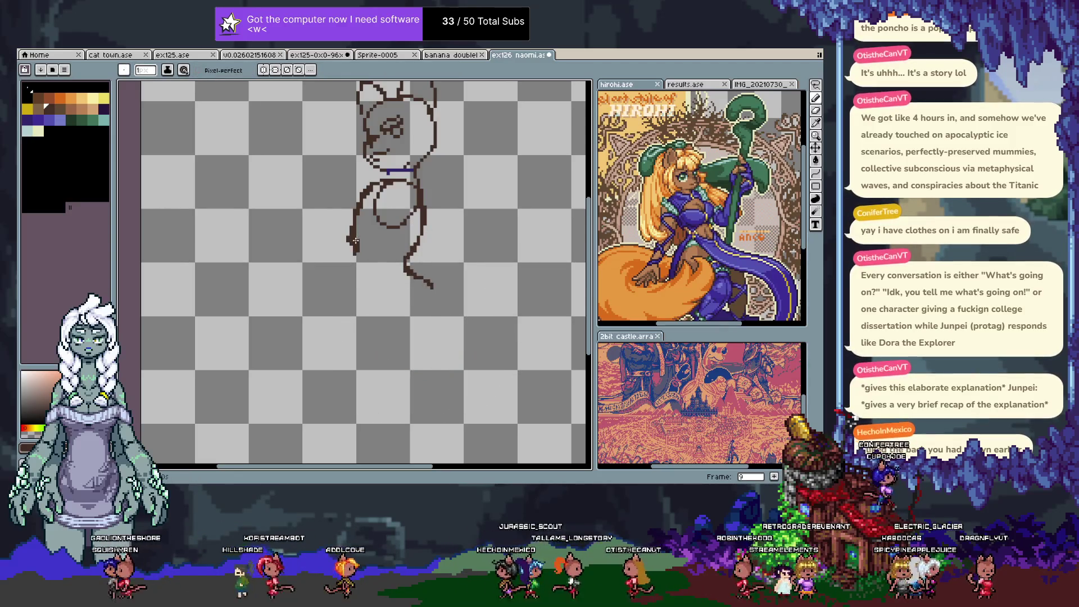
mouse_move(355, 231)
left_mouse_down()
mouse_move(361, 257)
mouse_move(354, 242)
left_mouse_up()
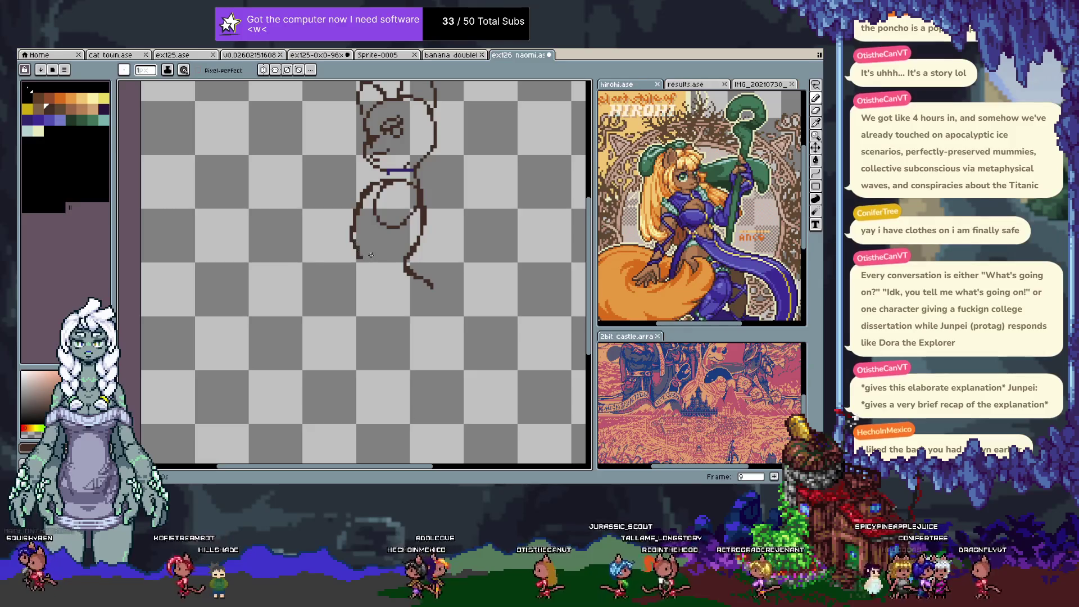
key("ctrl+z")
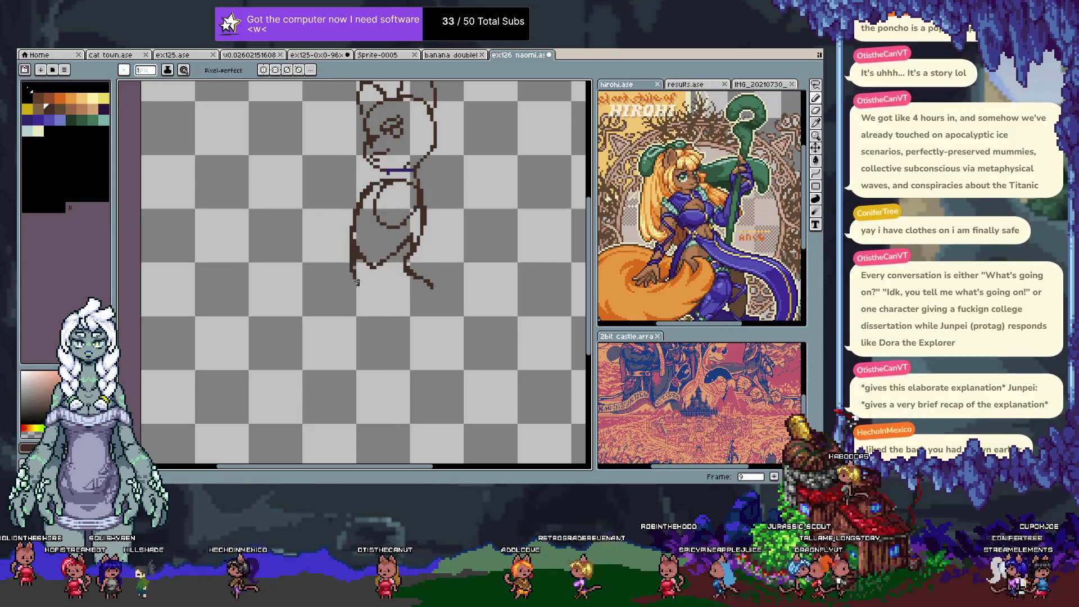
left_click_drag(355, 281, 354, 287)
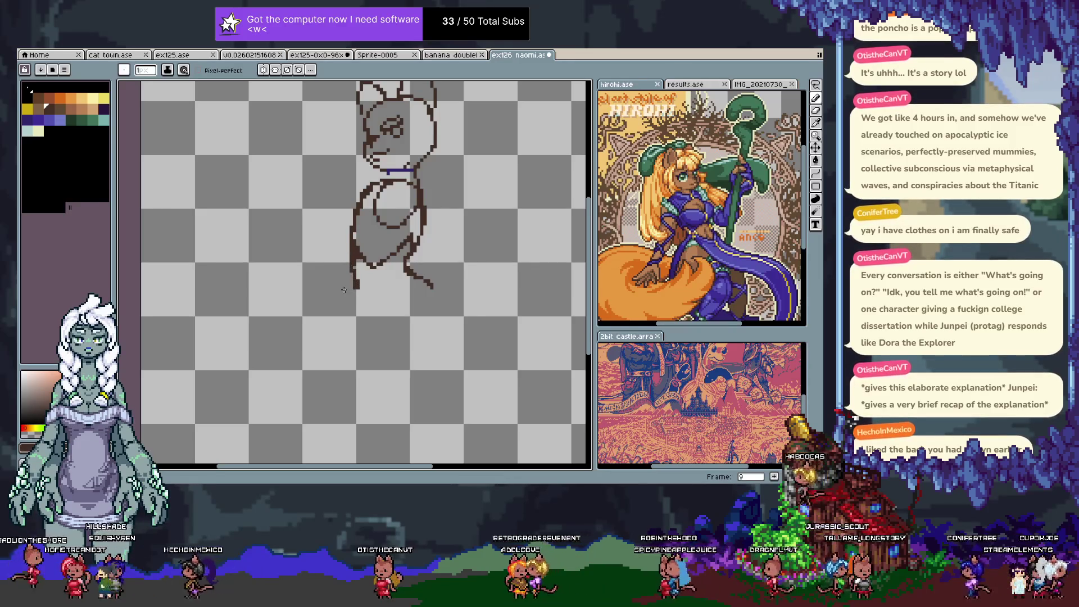
key("Return")
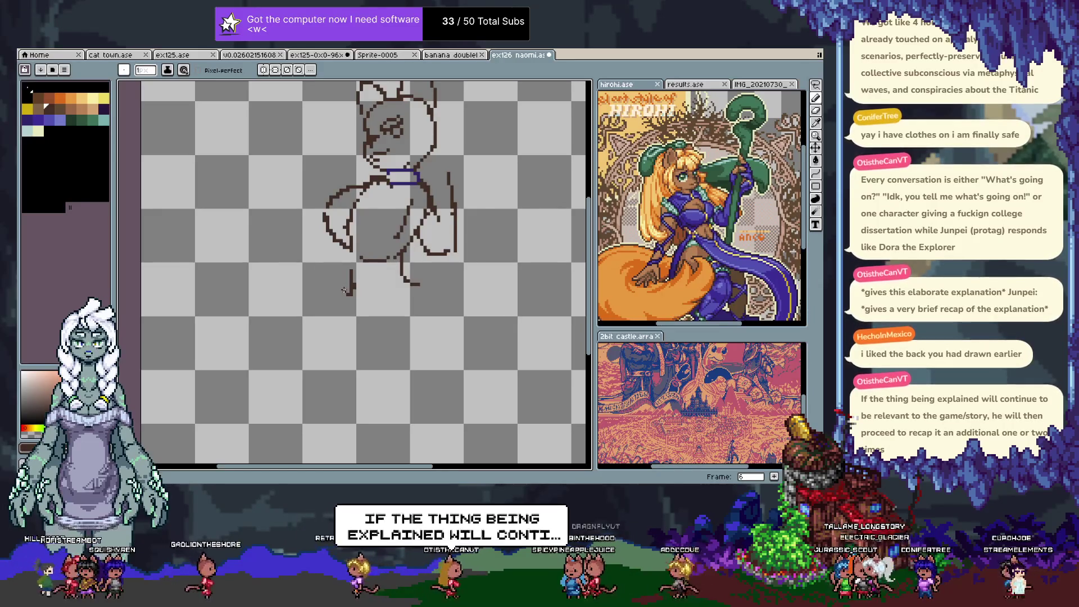
- Lasso-select the lower body, delete and restore it, then play the animation to compare poses
left_click_drag(334, 266, 323, 296)
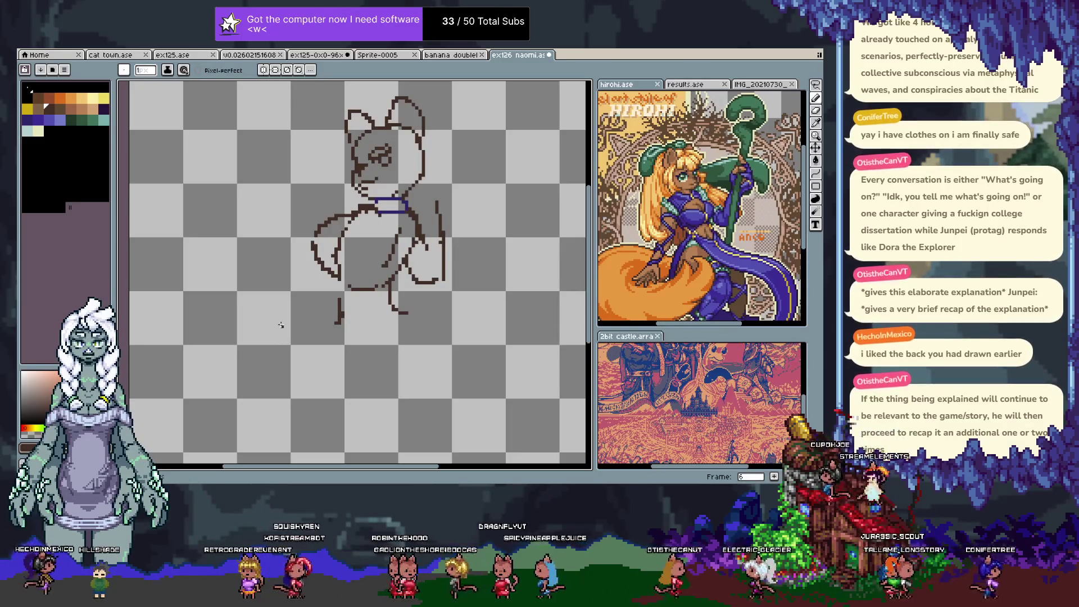
key("q")
mouse_move(272, 256)
left_mouse_down()
mouse_move(481, 325)
mouse_move(442, 181)
mouse_move(281, 233)
mouse_move(273, 250)
left_mouse_up()
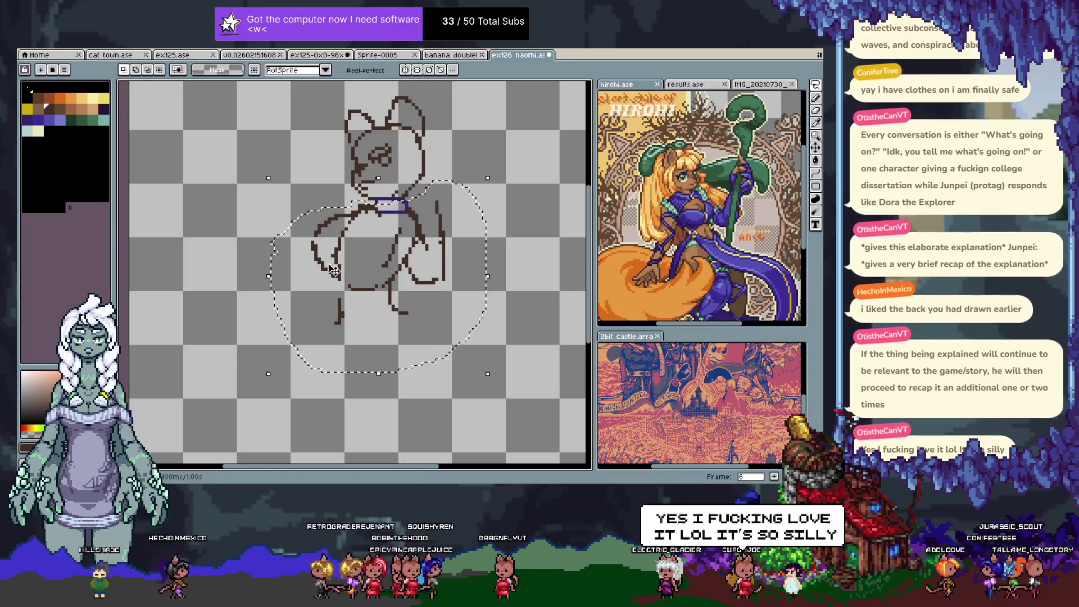
key("Delete")
key("ctrl+z")
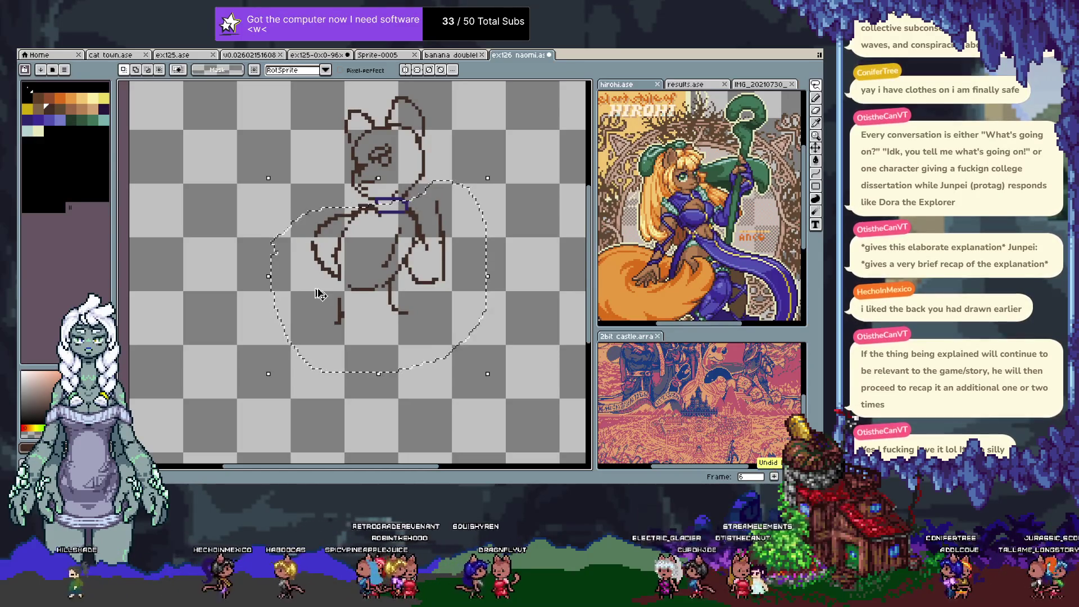
key("Return")
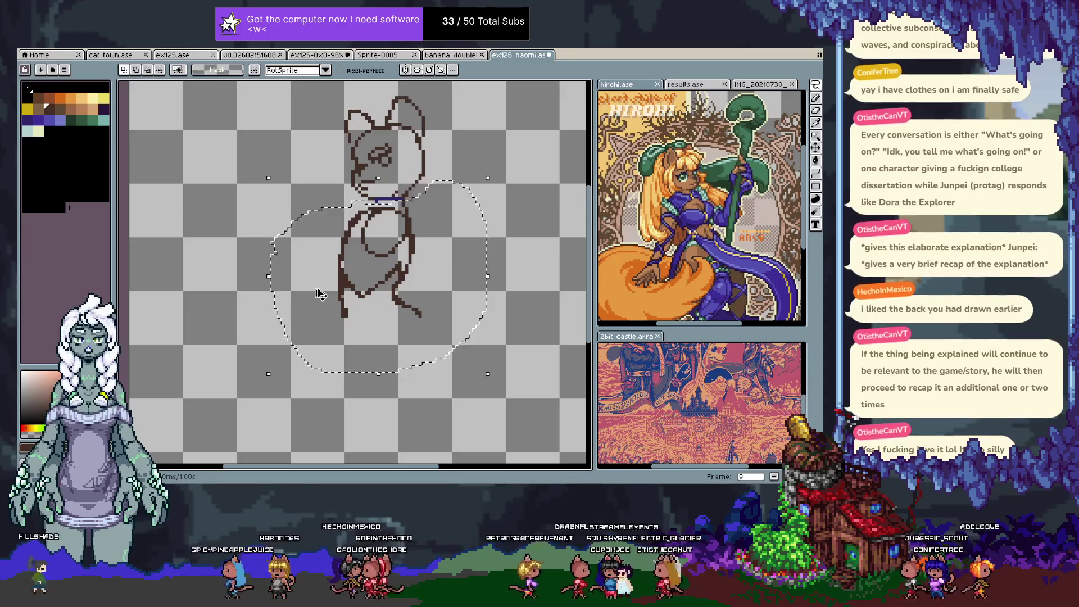
key("ctrl+d")
key("b")
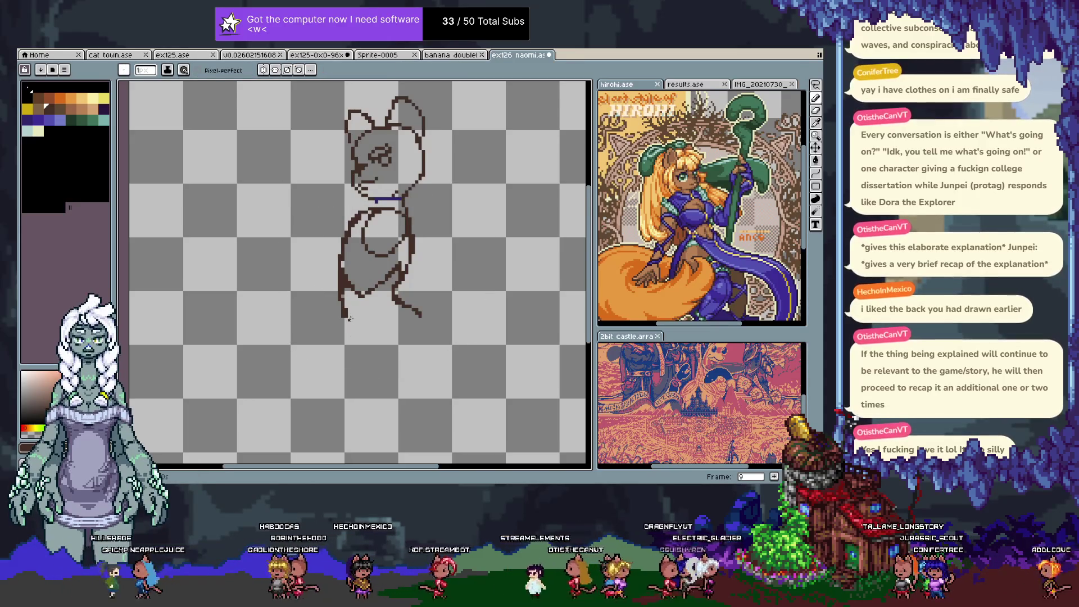
- On frame 10, replace the old body lines with the pasted raised-arm body pose
key("space")
left_click_drag(363, 320, 354, 307)
key("Tab")
key("alt+n")
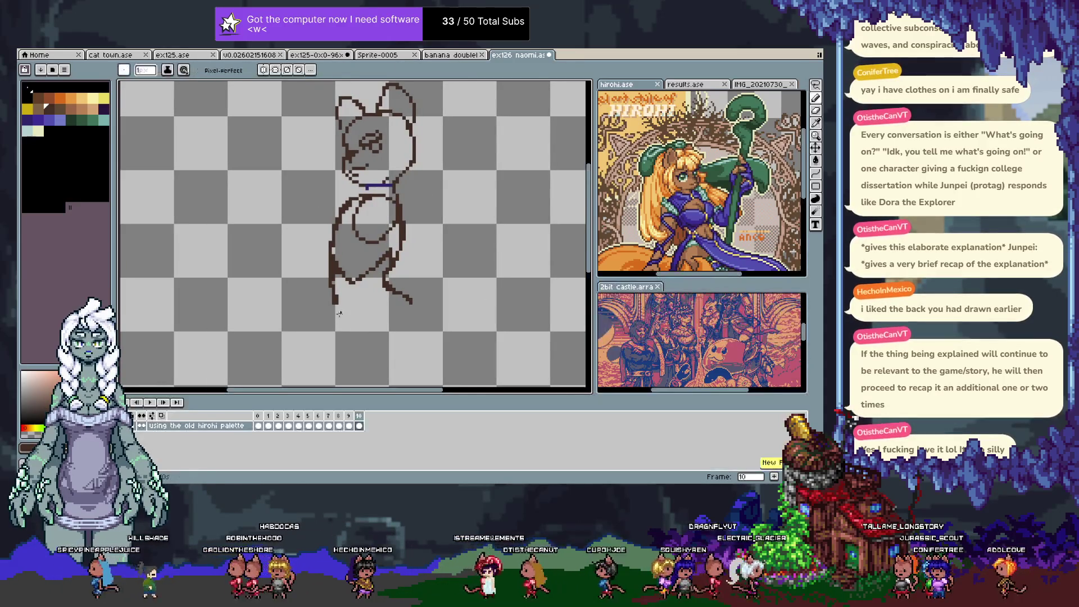
key("ctrl+v")
key("Delete")
key("ctrl+v")
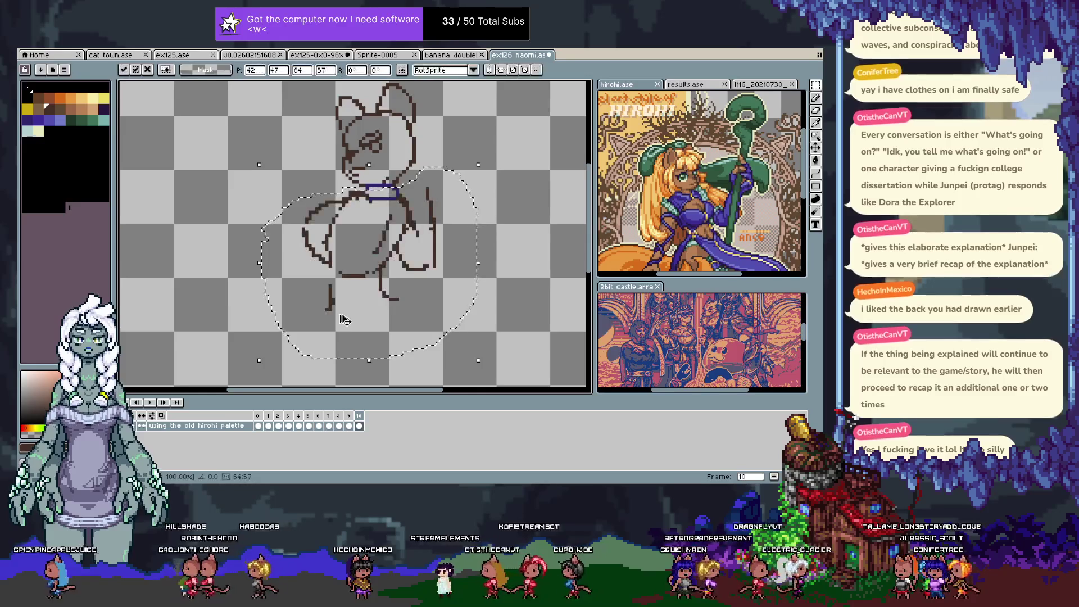
key("Return")
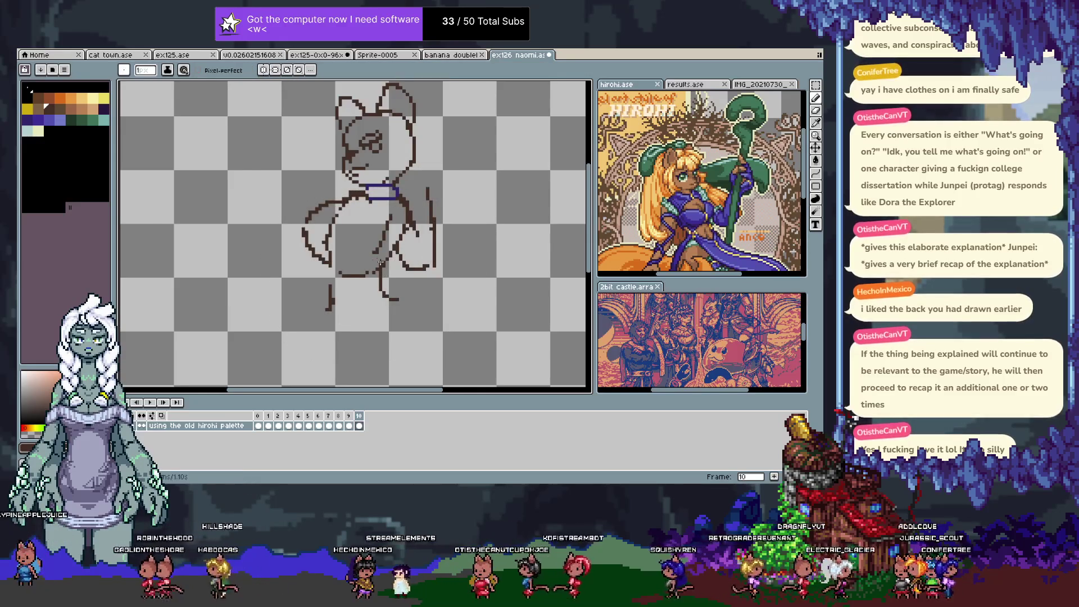
- Erase stray pixels on the lower leg and extend the left leg line downward
key("e")
left_click_drag(334, 298, 348, 242)
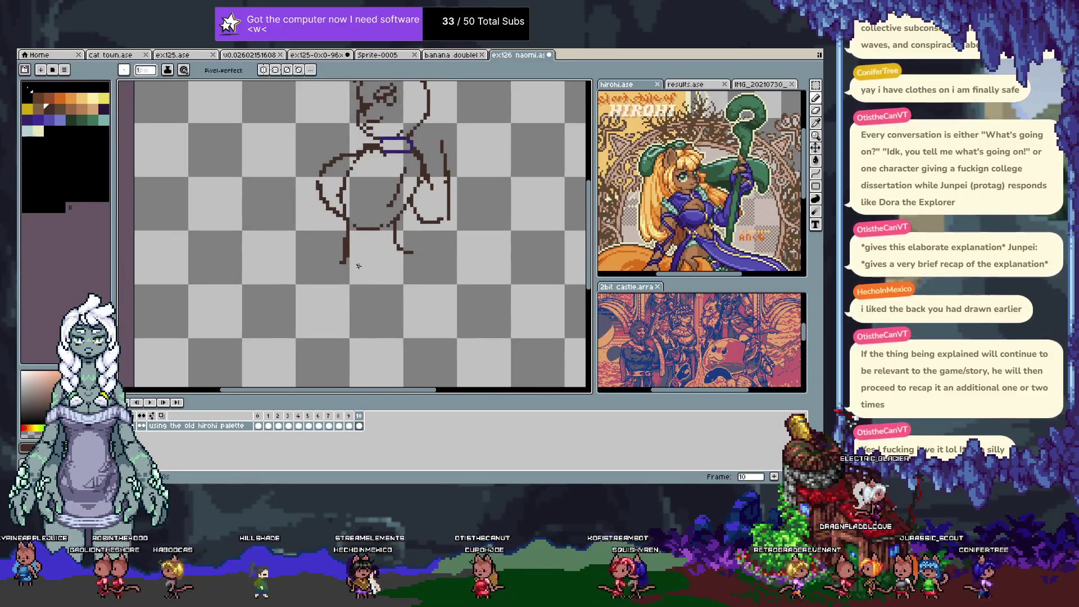
left_click(338, 261)
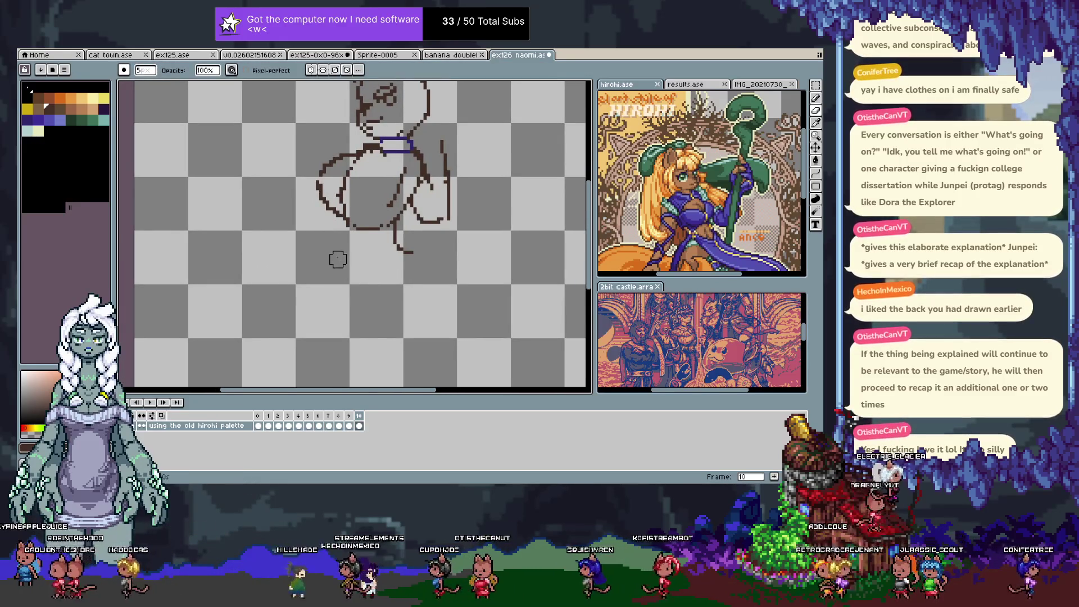
key("b")
left_click_drag(346, 223, 356, 243)
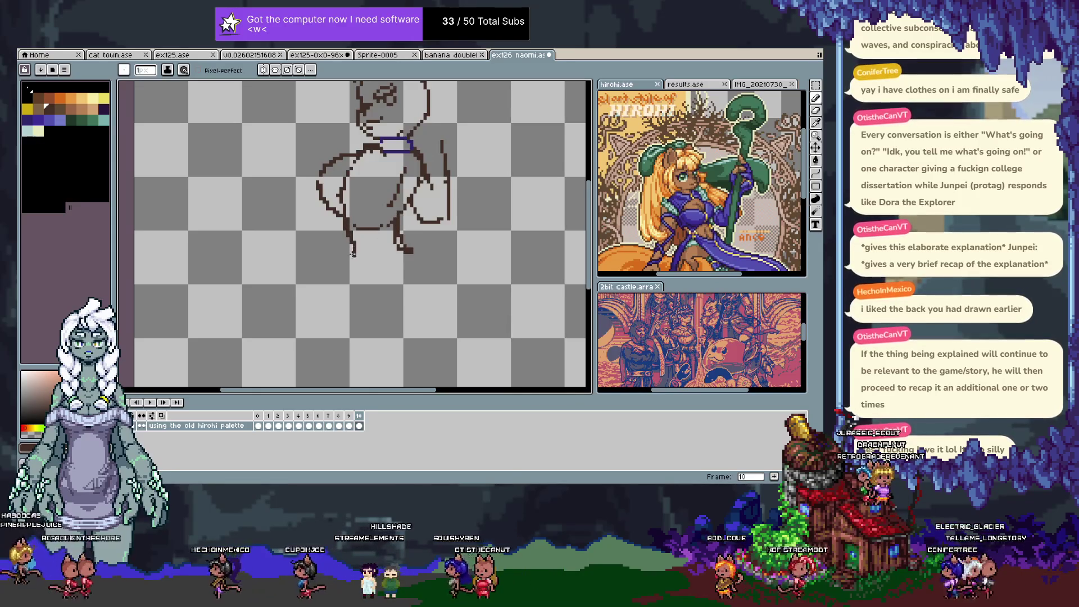
key("ctrl+z")
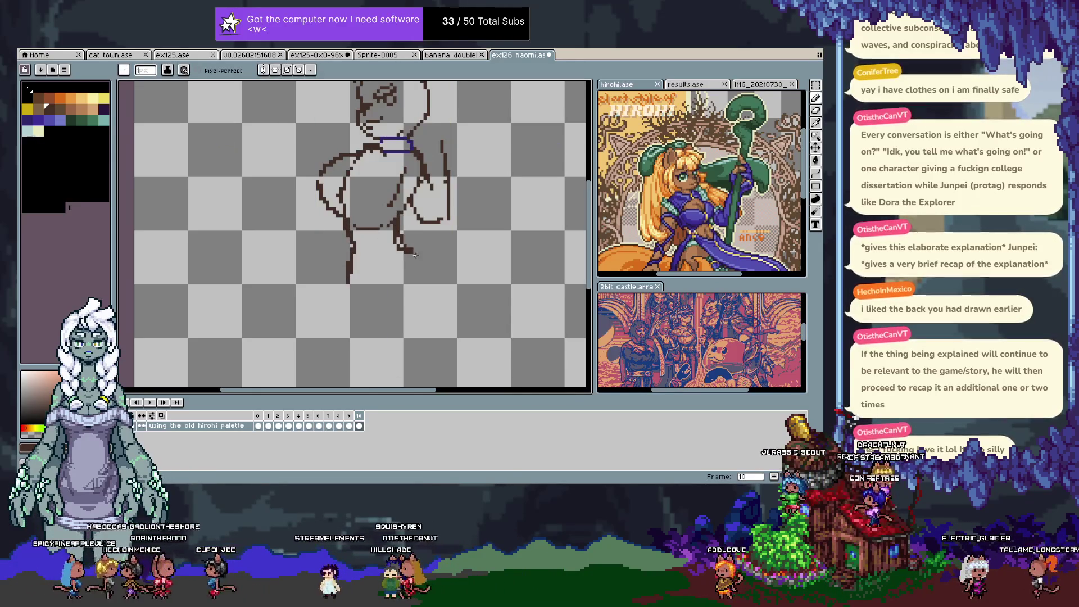
scroll(434, 302, "down", 1)
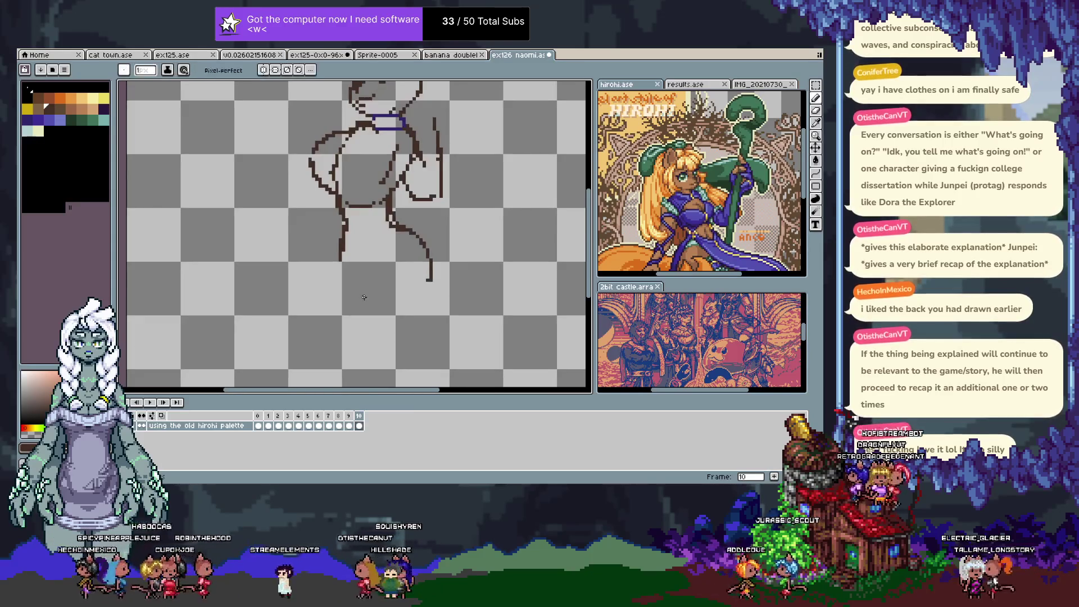
- Try a stroke closing the leg bottom, undo it, then draw the tail curving from the hip
left_click_drag(362, 297, 426, 280)
key("Tab")
key("ctrl+z")
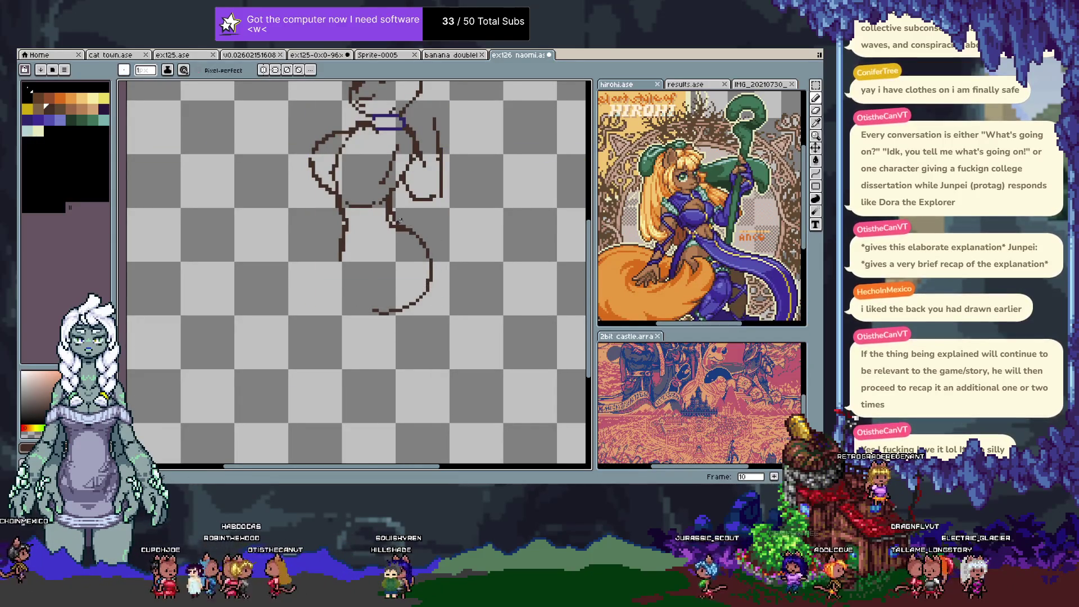
left_click_drag(418, 231, 447, 263)
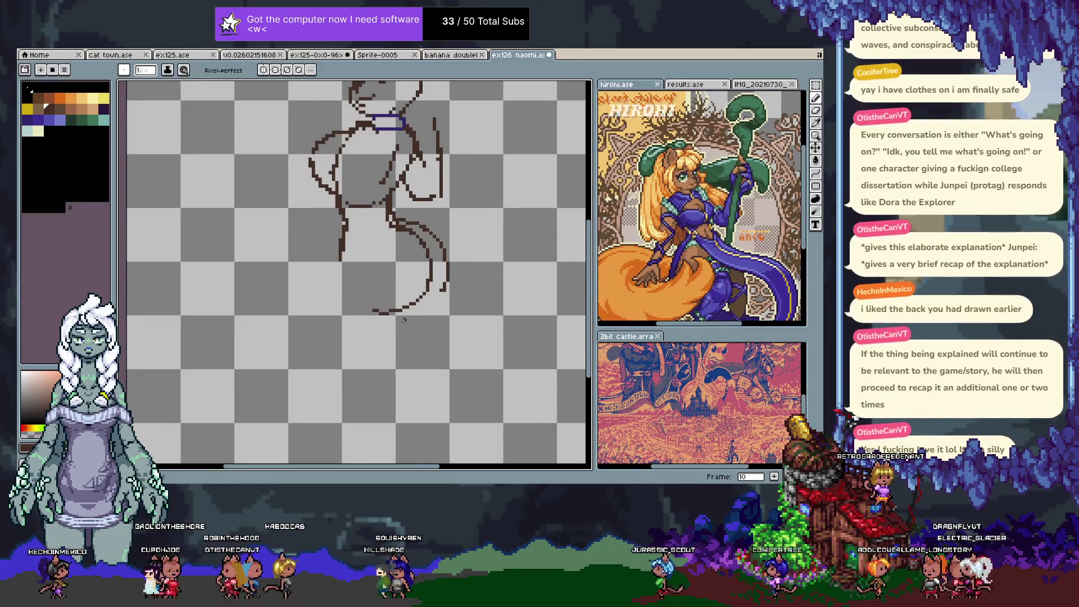
mouse_move(374, 277)
left_mouse_down()
mouse_move(390, 314)
mouse_move(365, 295)
mouse_move(356, 325)
mouse_move(382, 265)
mouse_move(322, 278)
mouse_move(306, 298)
left_mouse_up()
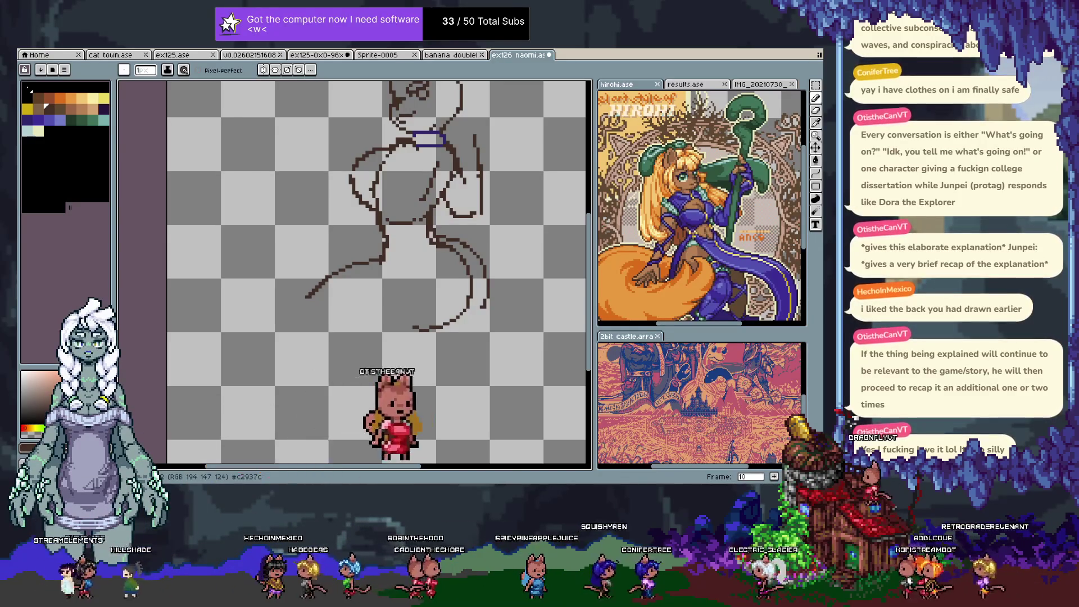
key("i")
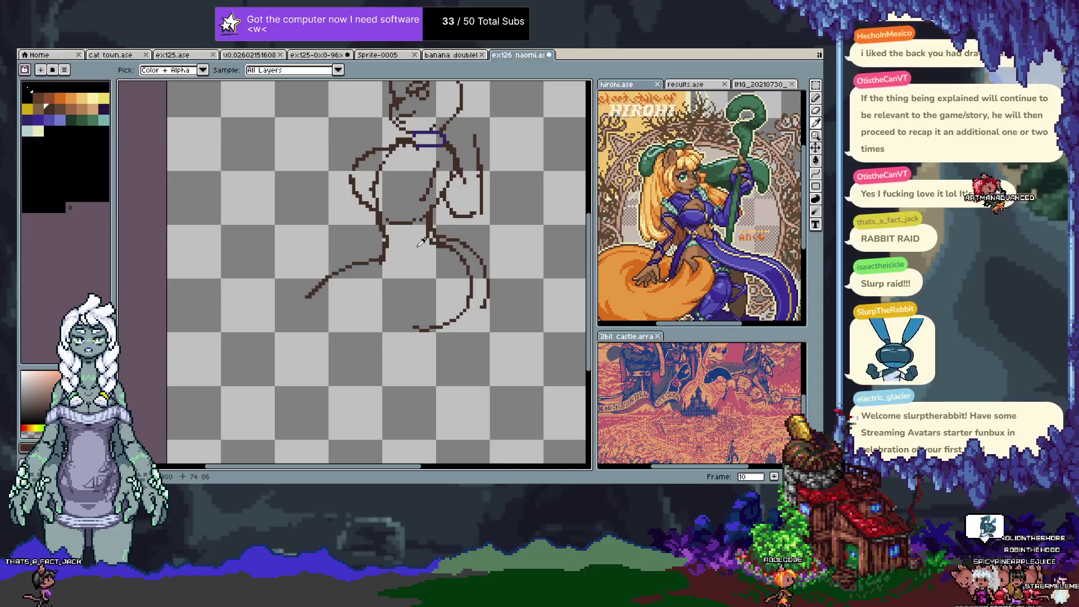
- With the pencil, run a line along the sketch's bottom that bends down at its left end
key("b")
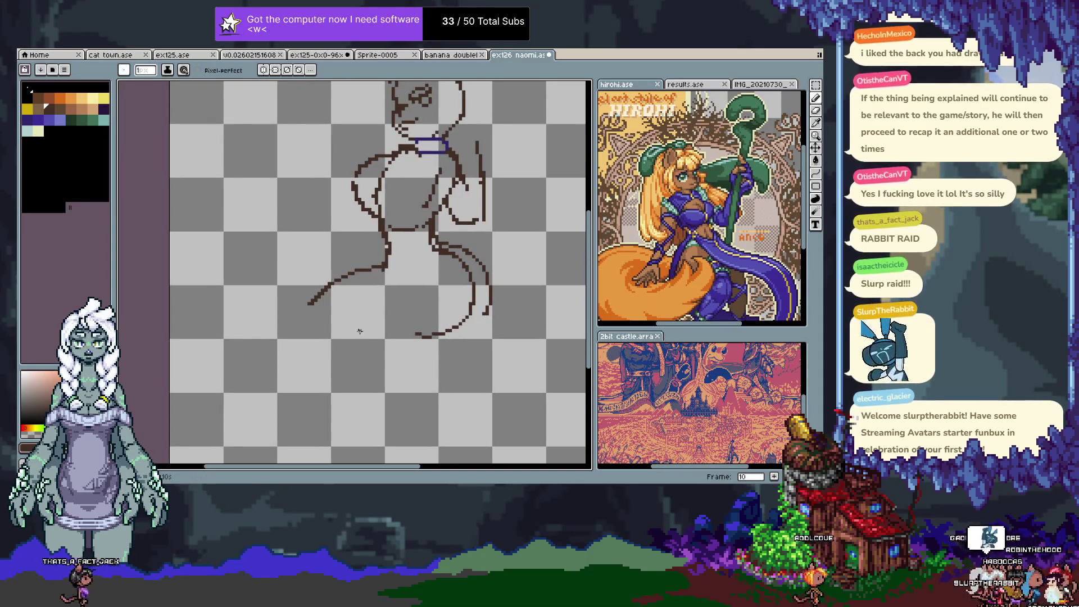
left_click_drag(400, 333, 443, 337)
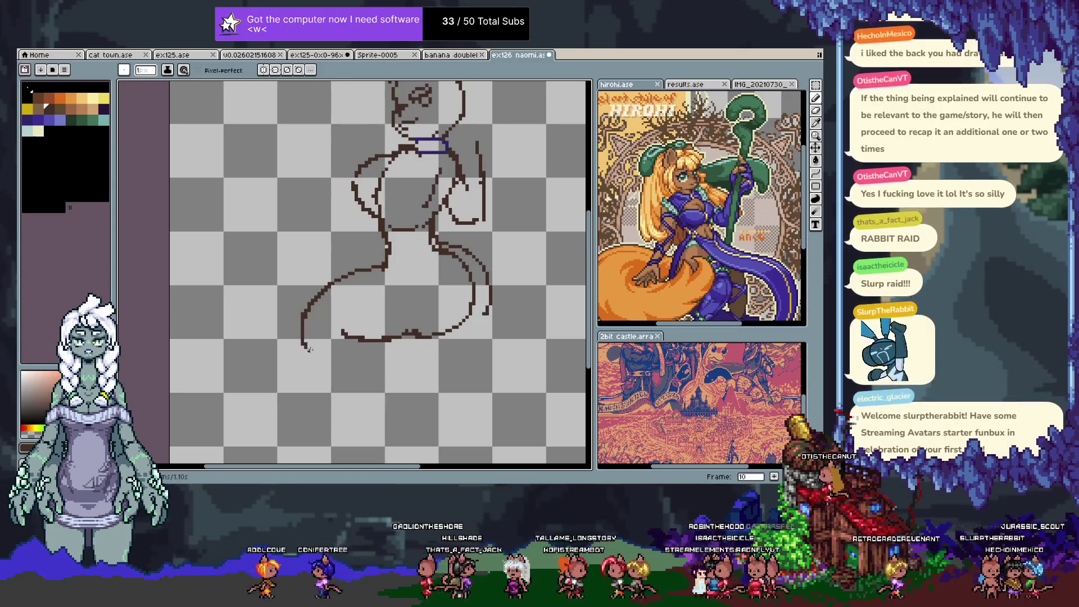
- Draw inner tail strokes down from the hip, retrying misplaced ones, ending with a short rightward stroke
key("i")
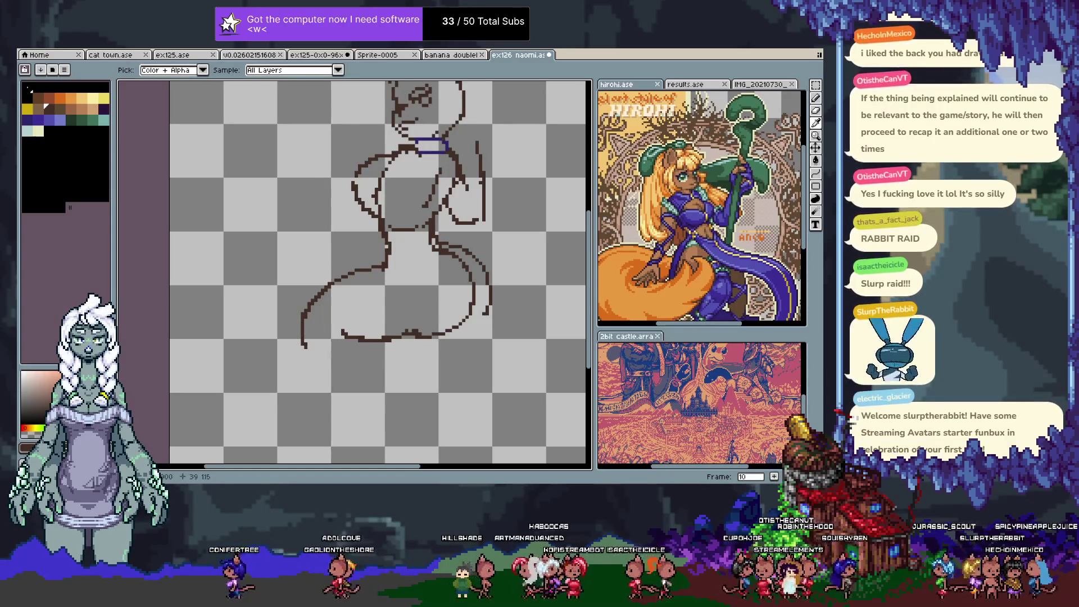
key("b")
left_click_drag(304, 316, 299, 331)
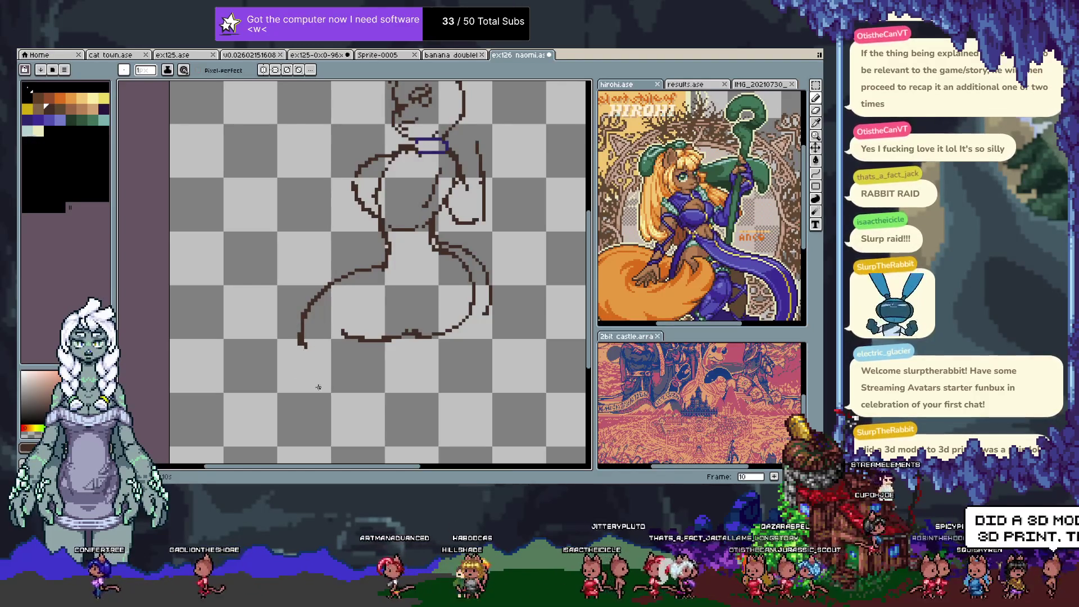
left_click_drag(318, 387, 320, 340)
left_click_drag(363, 291, 391, 312)
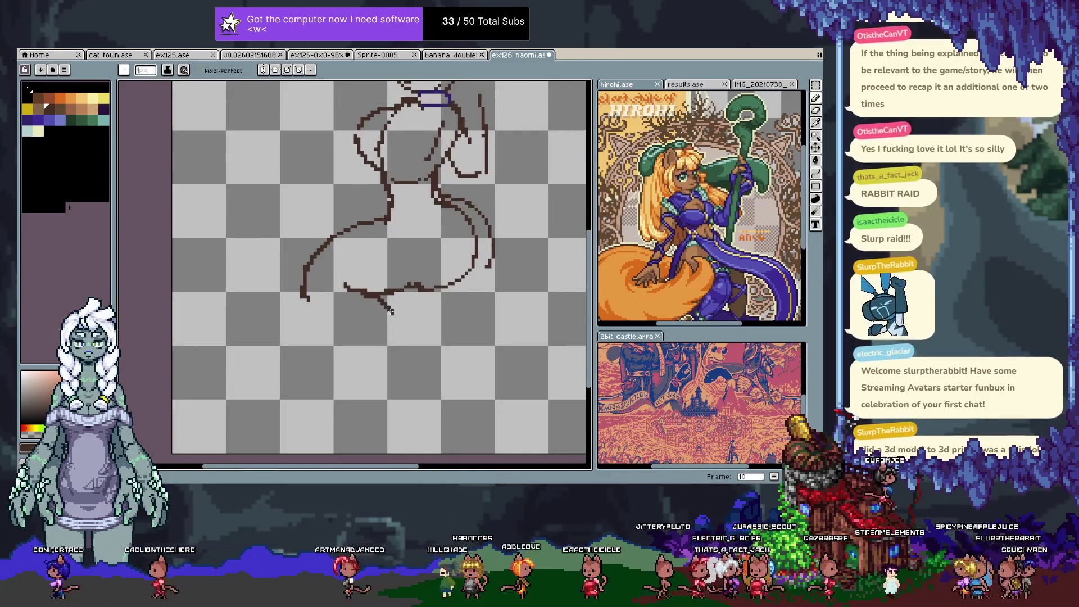
left_click_drag(305, 297, 315, 321)
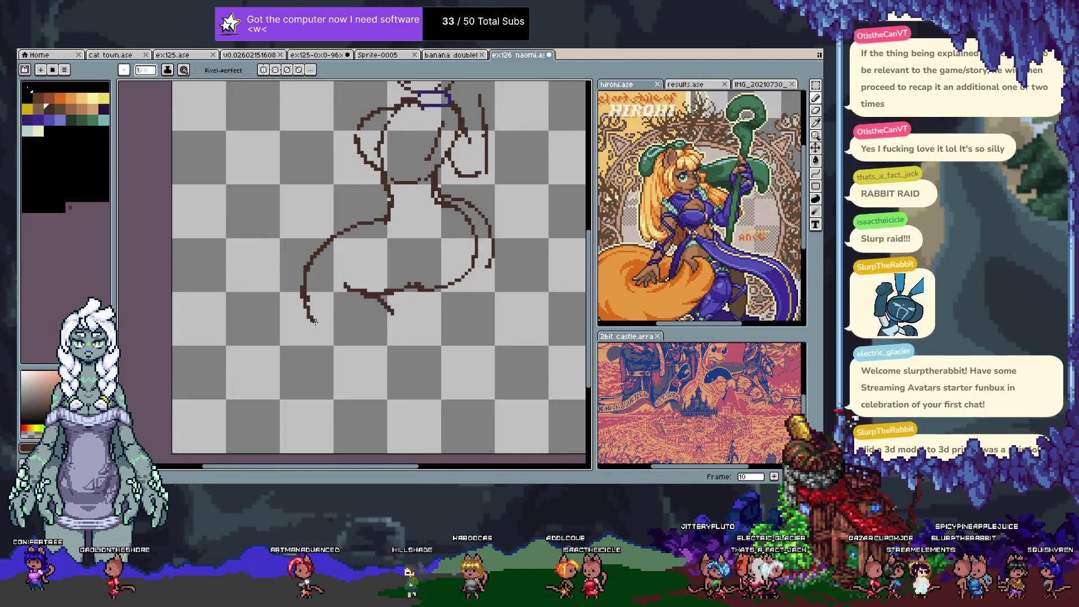
key("ctrl+z")
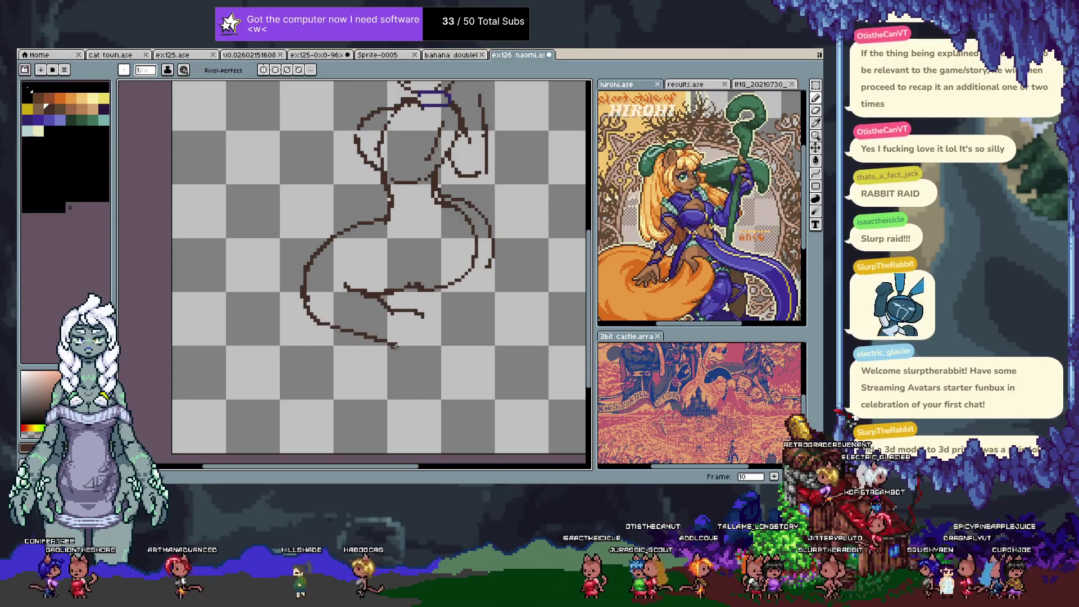
left_click_drag(396, 349, 414, 368)
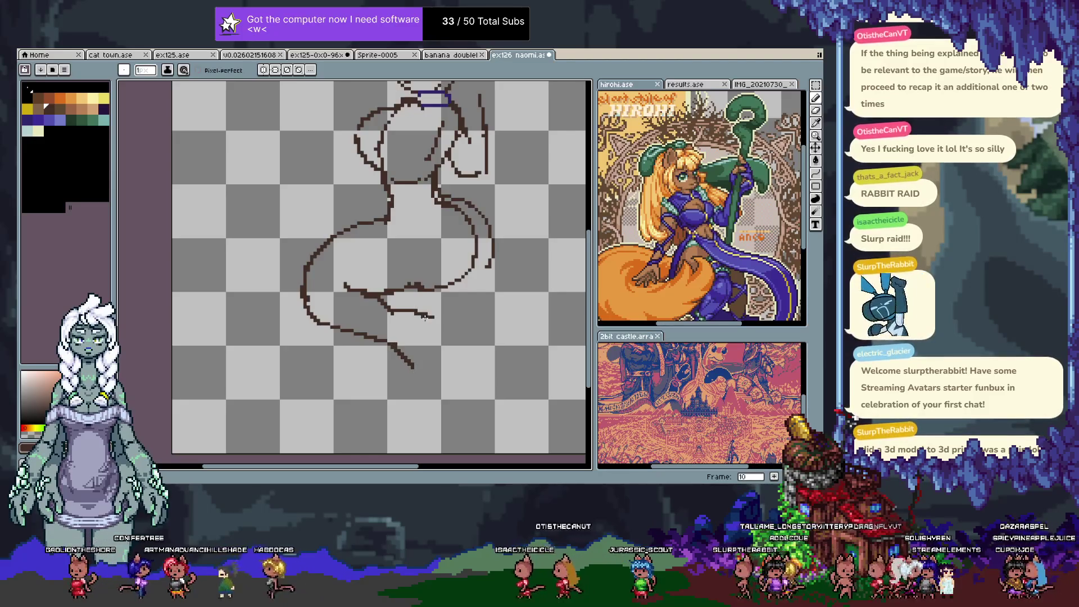
key("ctrl+z")
left_click_drag(432, 319, 459, 326)
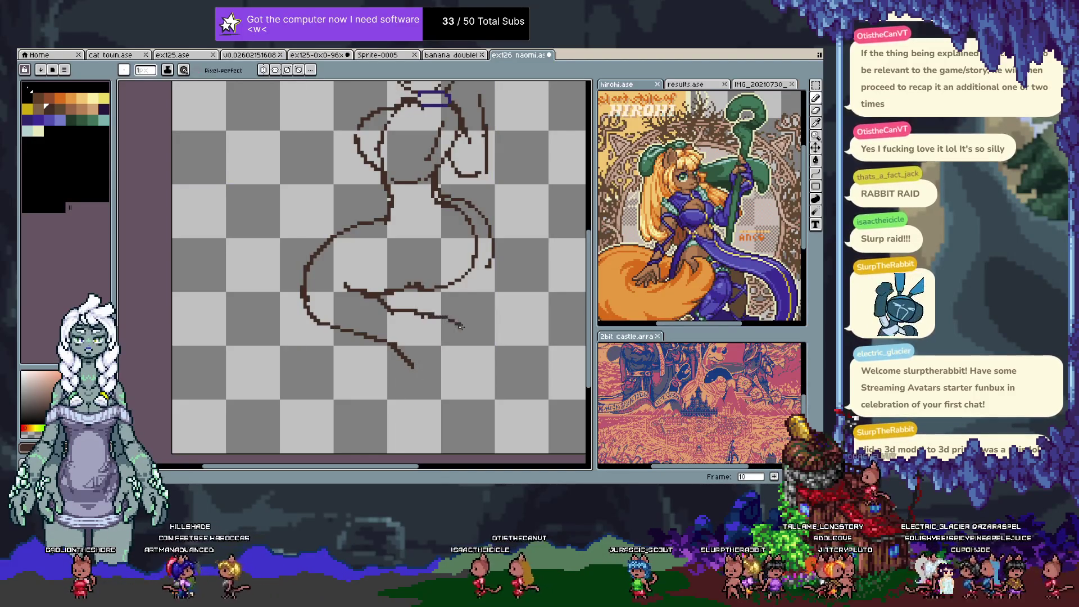
- Draw a line from the hip down across the tail and join the right outline to the lower line
key("ctrl+z")
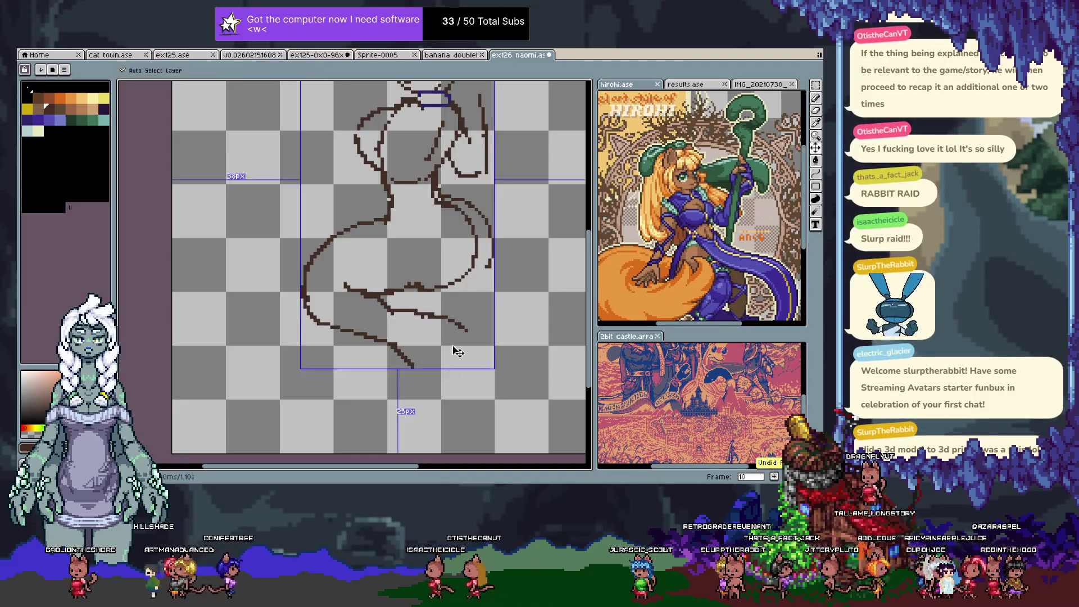
left_click_drag(436, 318, 453, 388)
key("ctrl+z")
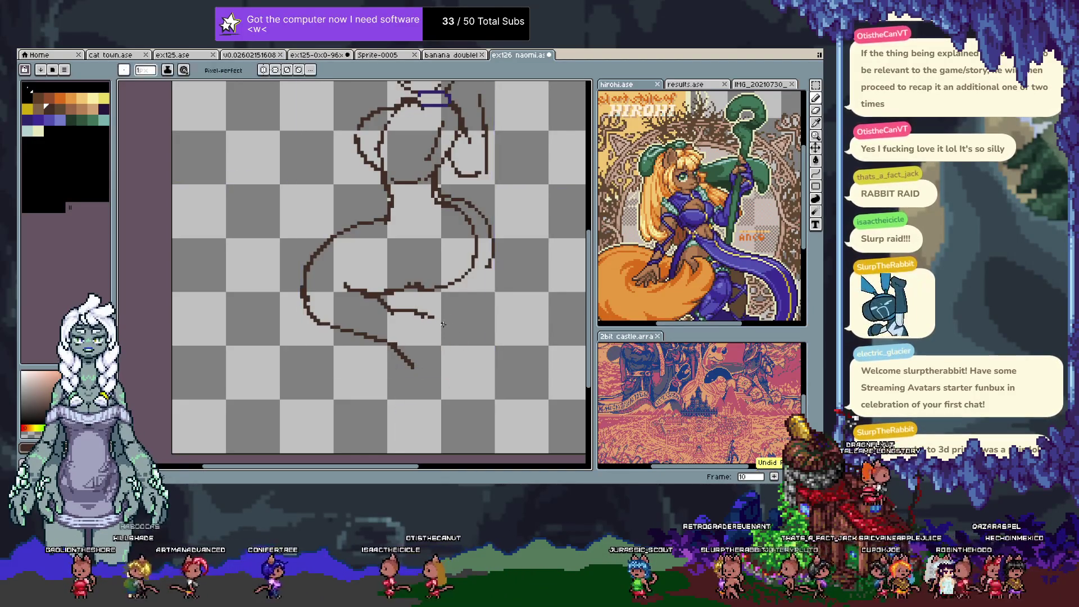
left_click_drag(443, 321, 451, 389)
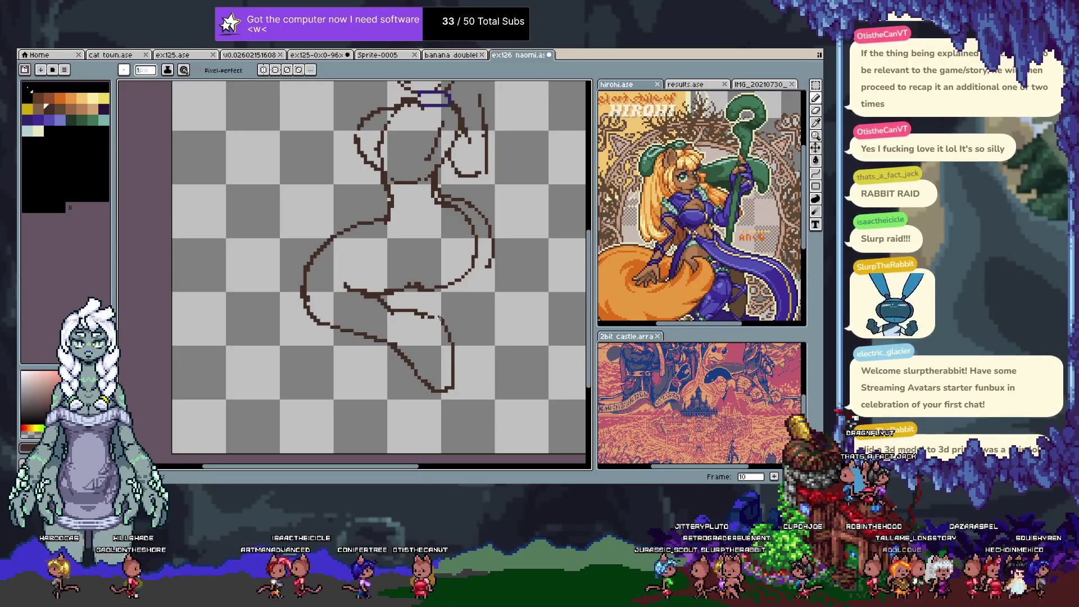
scroll(450, 360, "up", 2)
scroll(446, 363, "right", 2)
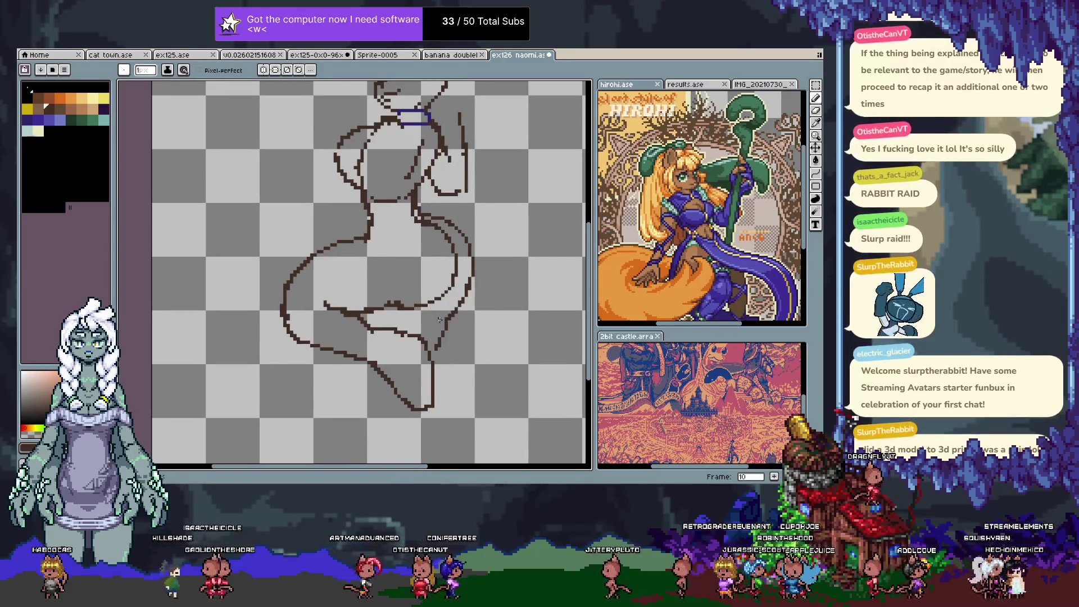
key("ctrl+z")
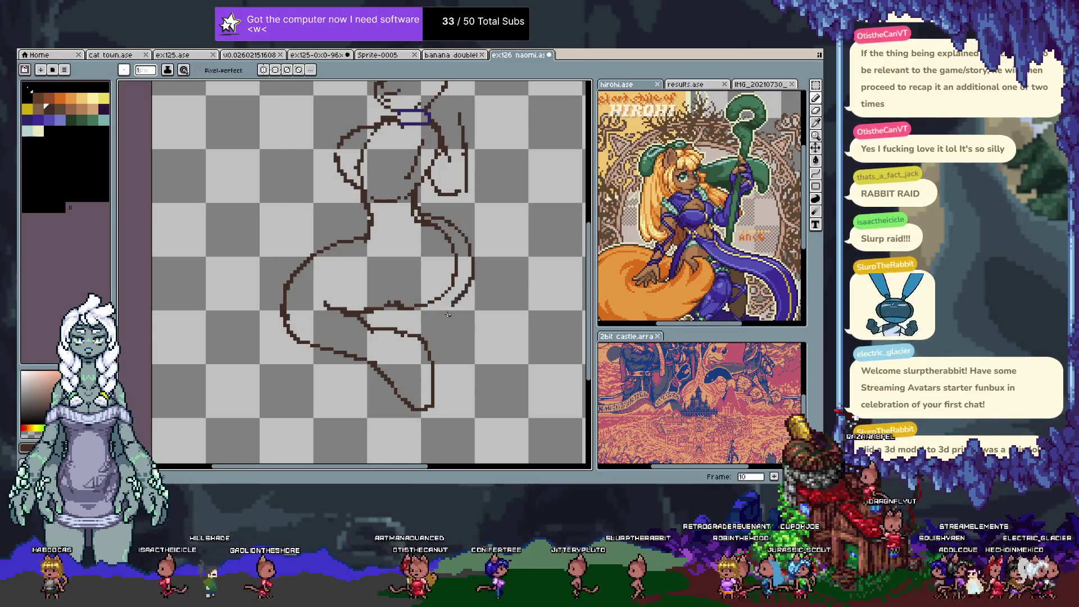
mouse_move(458, 301)
left_mouse_down()
mouse_move(439, 365)
mouse_move(440, 305)
left_mouse_up()
key("space")
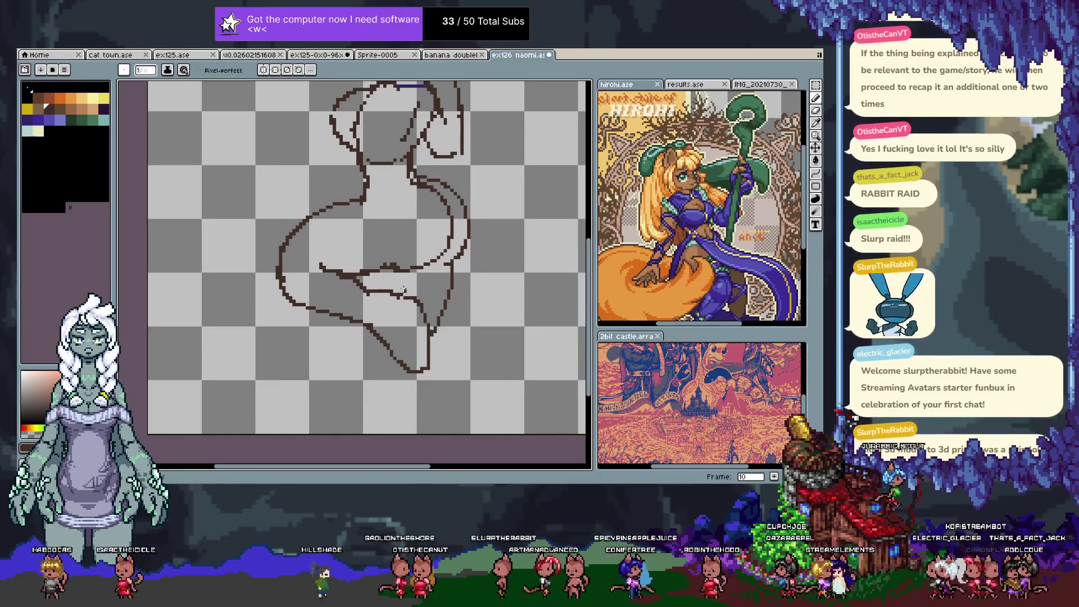
key("v")
- Add frame 11 as a copy of the drawing and bring the lower body into view
key("alt+n")
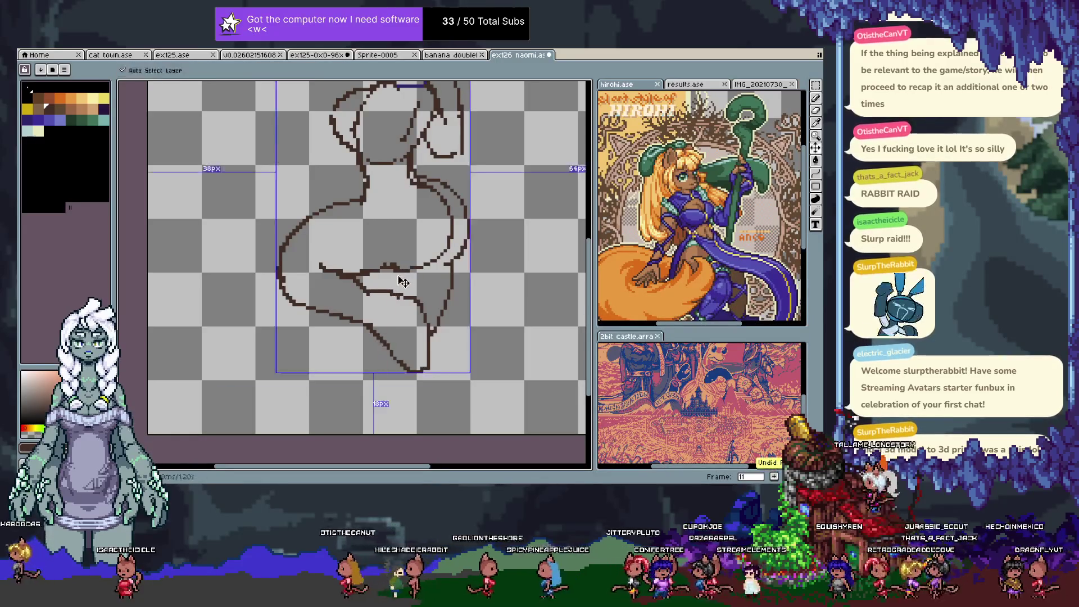
left_click(370, 325, "shift")
key("ctrl+z")
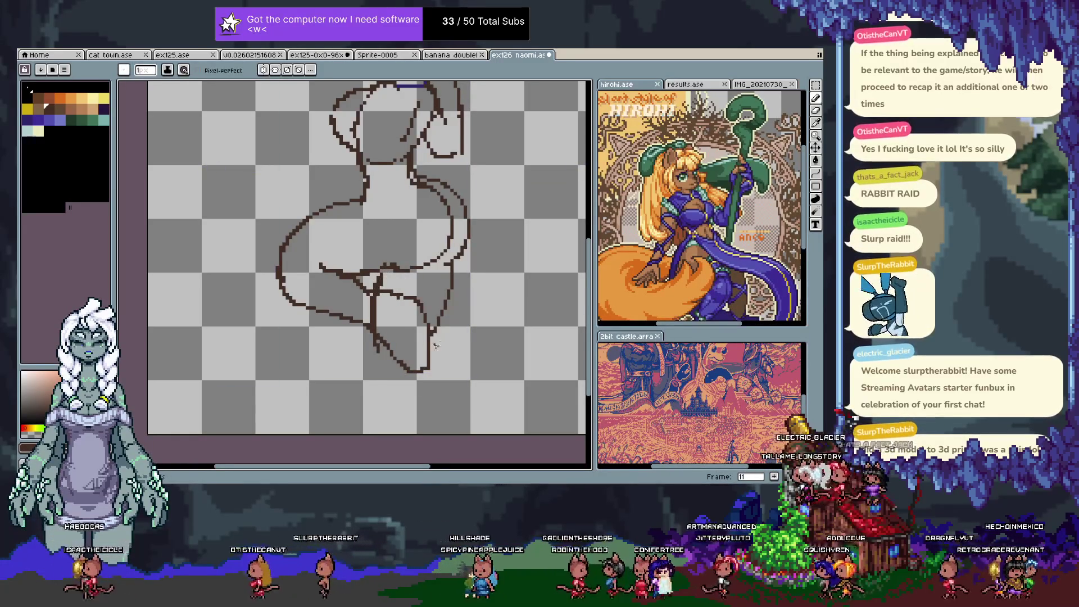
mouse_move(407, 372)
left_mouse_down()
mouse_move(414, 314)
mouse_move(399, 361)
left_mouse_up()
scroll(399, 361, "down", 5)
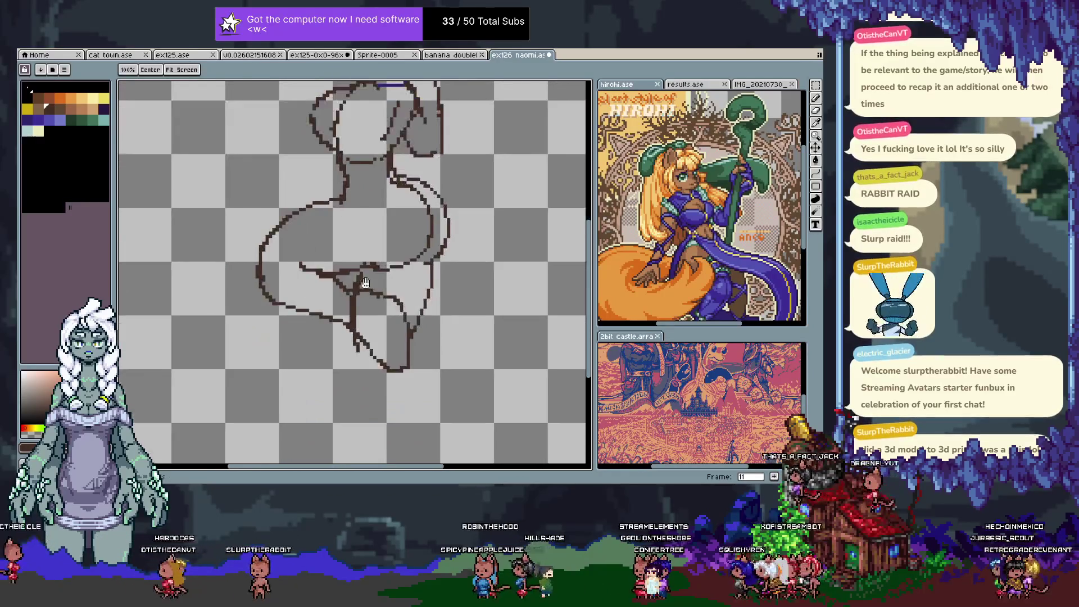
scroll(397, 344, "down", 3)
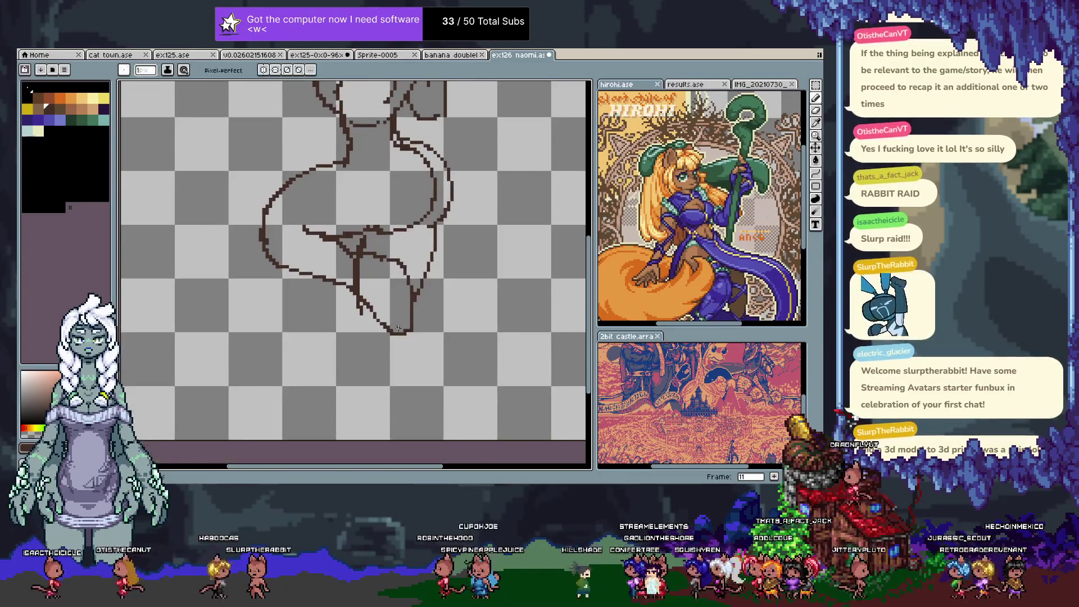
- Open the Canvas Size settings, move to the bottom border field, and confirm
key("ctrl+alt+c")
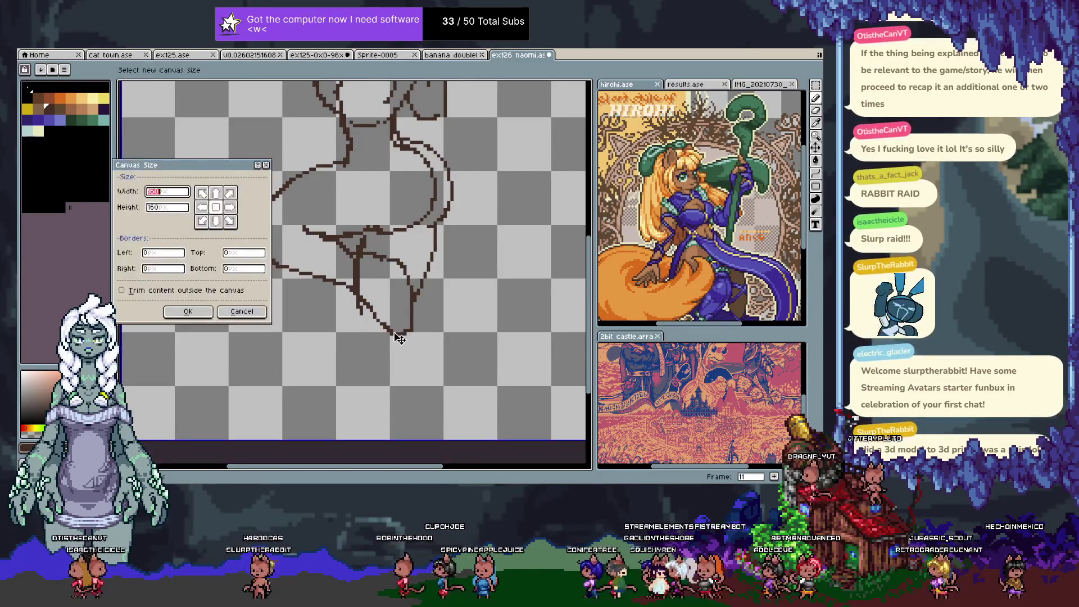
key("Tab")
key("Tab")
key("Tab")
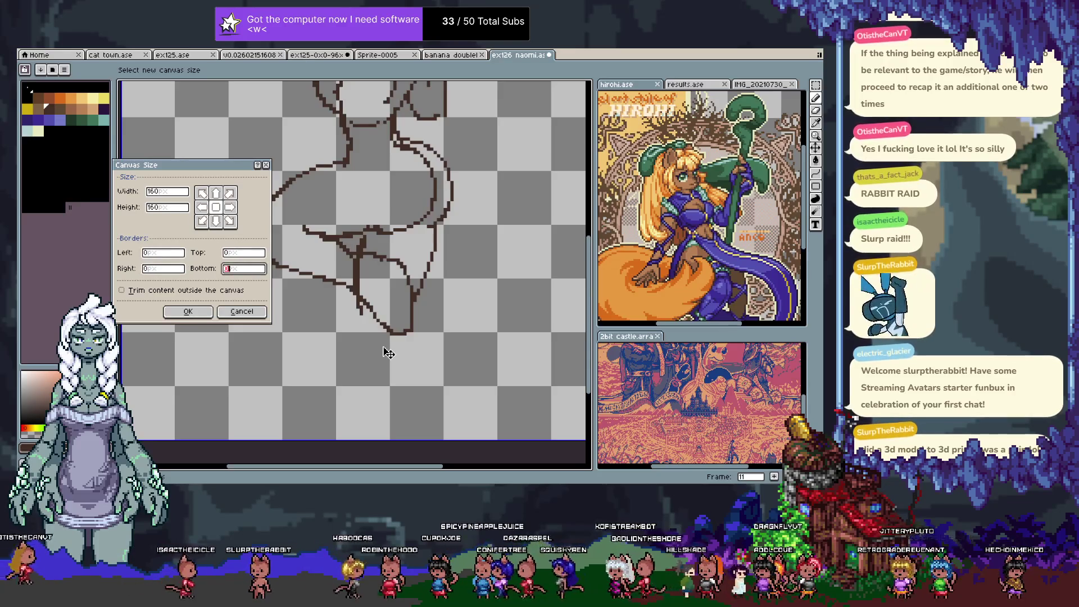
type("32")
key("Return")
scroll(397, 303, "down", 1)
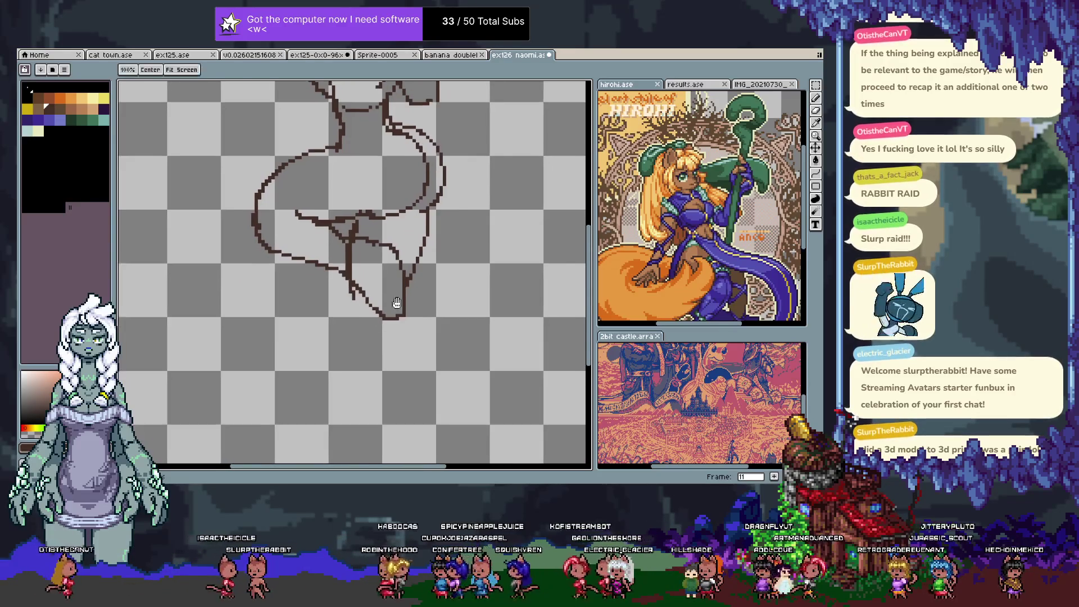
key("b")
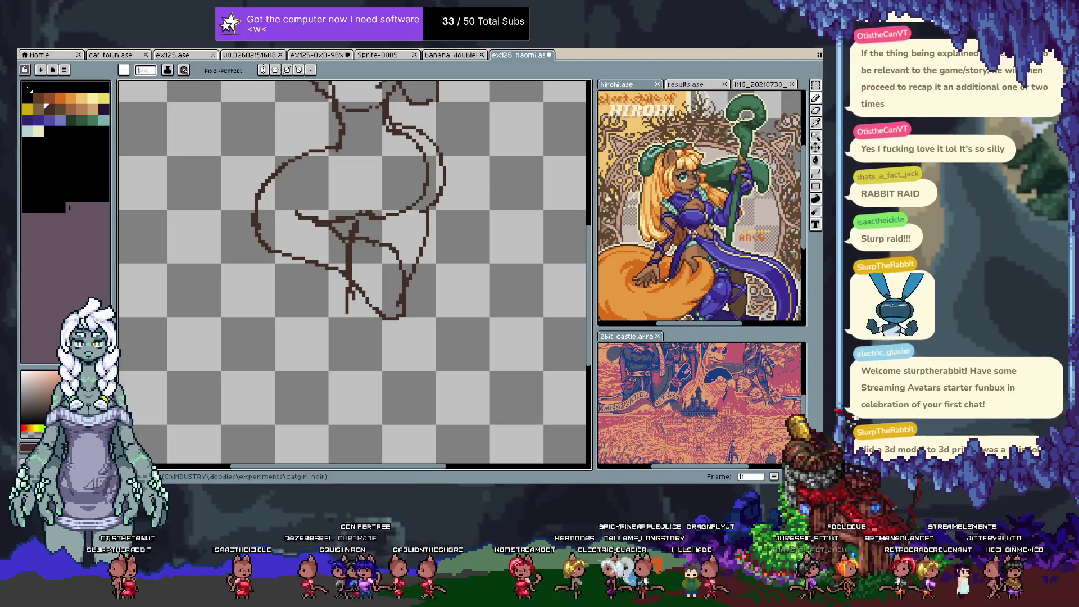
- Draw a dark-brown leg line down from the hip, undoing misplaced vertical strokes
left_click_drag(396, 304, 400, 349)
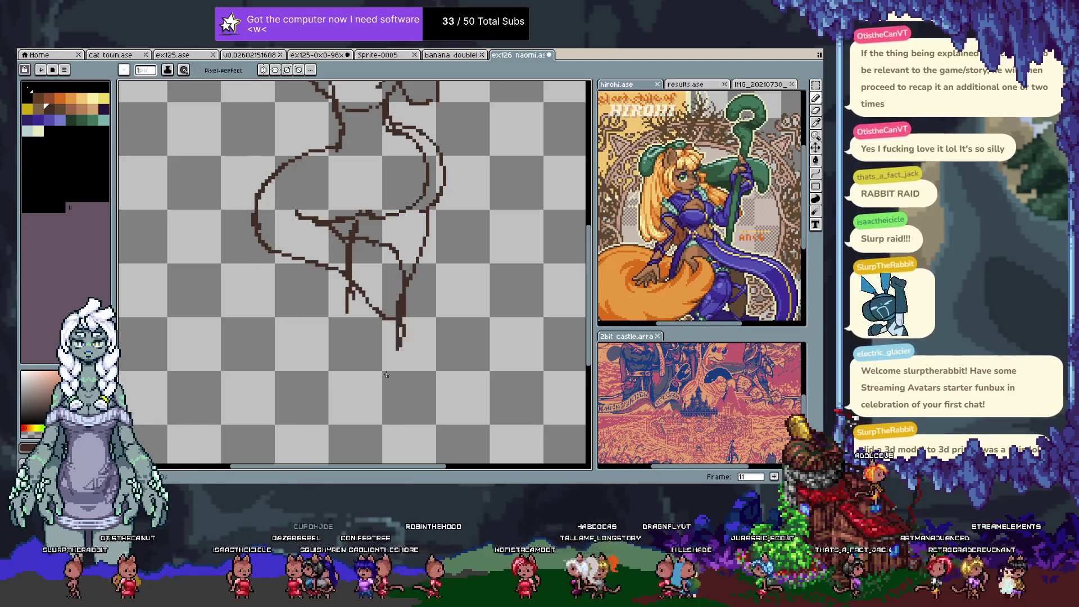
key("ctrl+z")
left_click_drag(399, 304, 378, 416)
key("ctrl+z")
left_click_drag(312, 220, 339, 230)
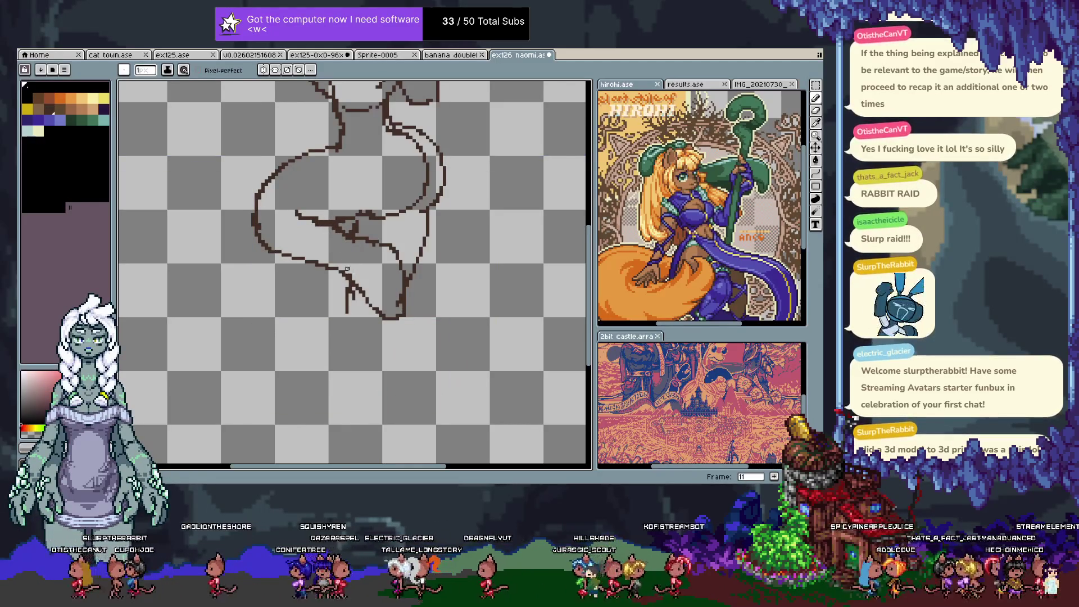
left_click(396, 304, "alt")
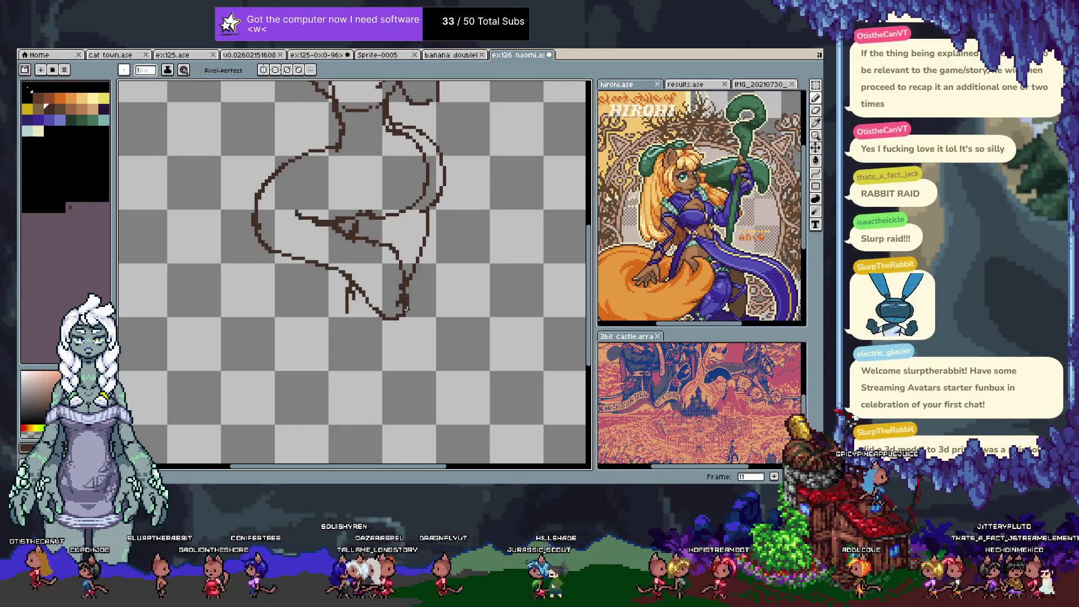
left_click_drag(405, 309, 379, 373)
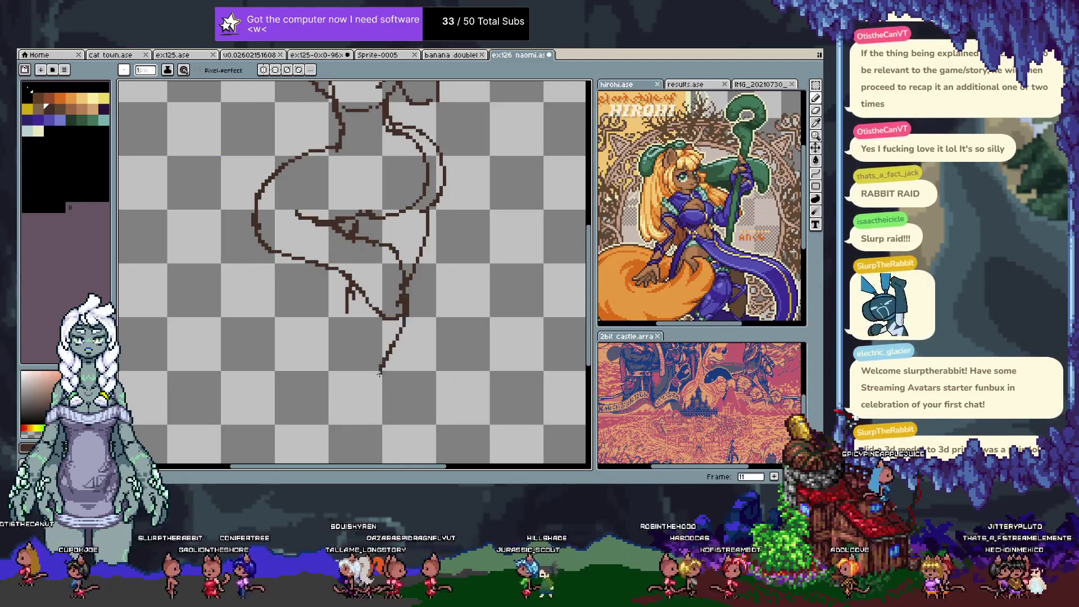
left_click(344, 292, "alt")
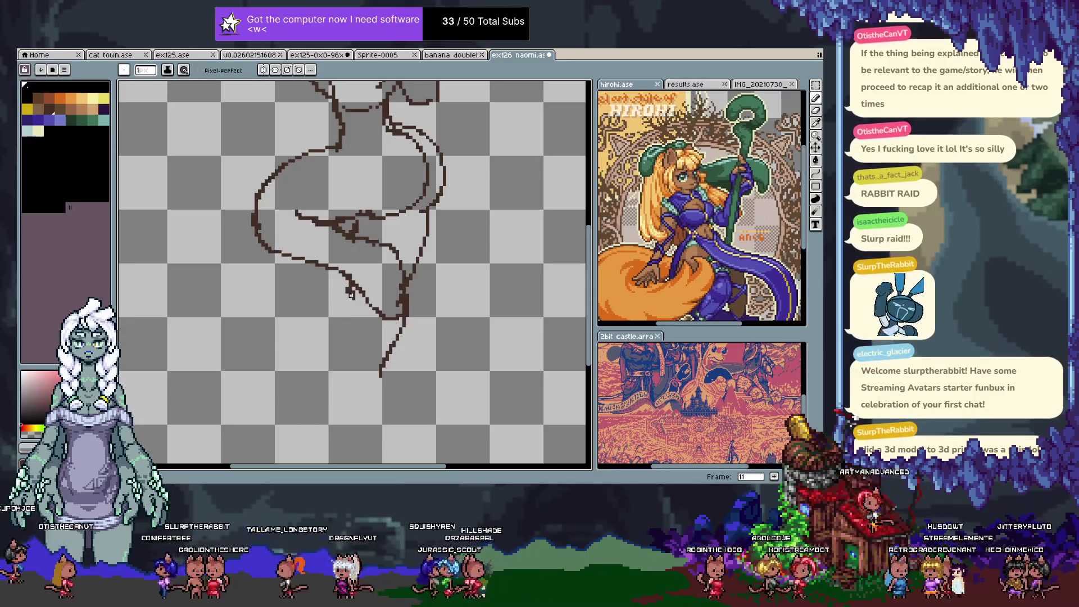
left_click(350, 293, "alt")
- Try several left leg lines down from the hip, undoing each misplaced stroke
key("ctrl")
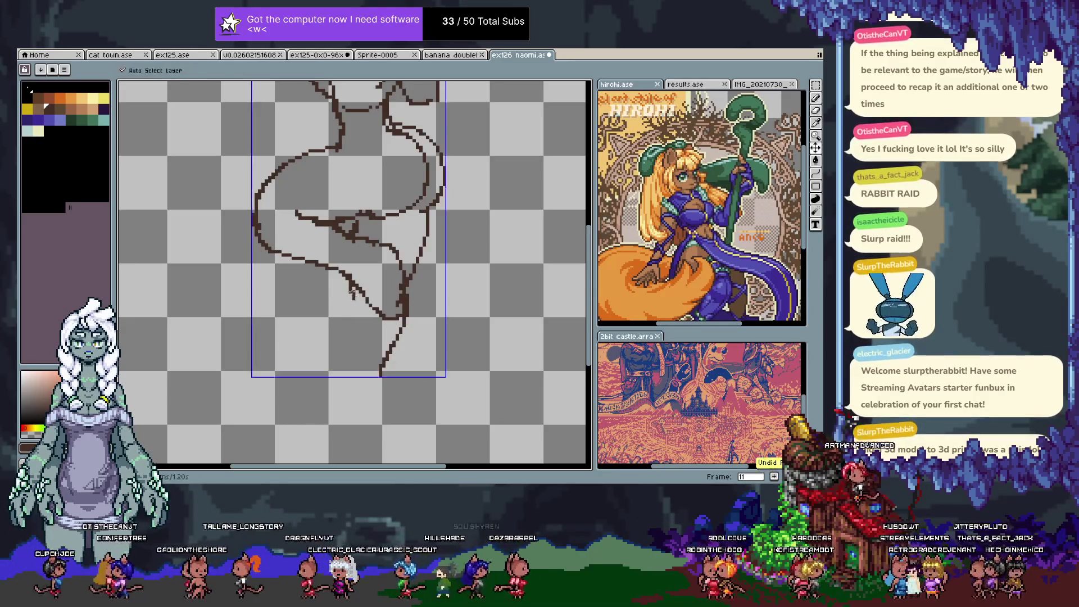
left_click_drag(345, 299, 330, 391)
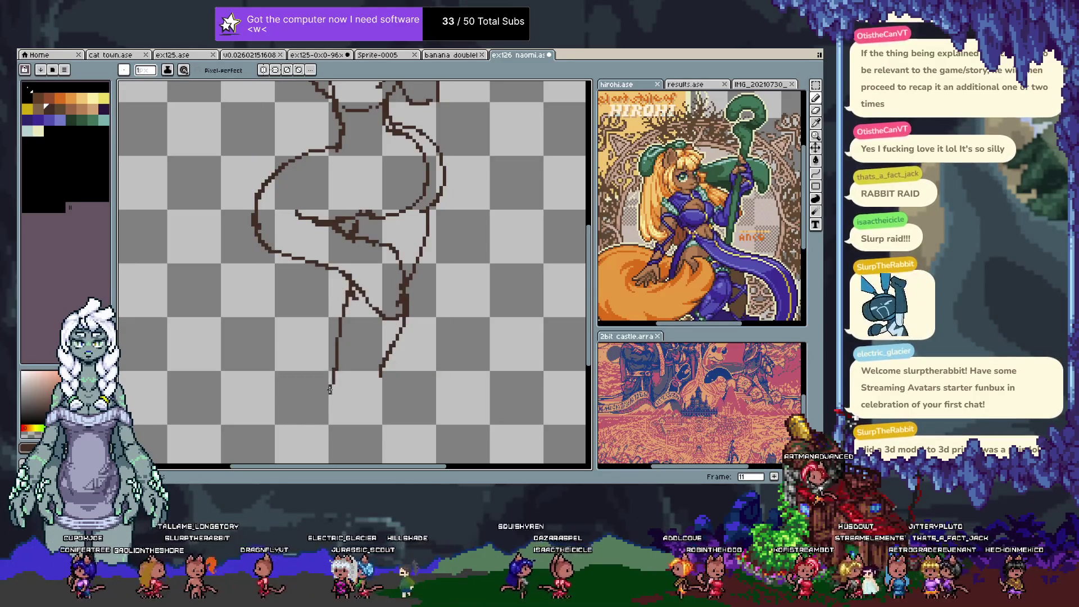
scroll(349, 337, "down", 2)
key("ctrl+z")
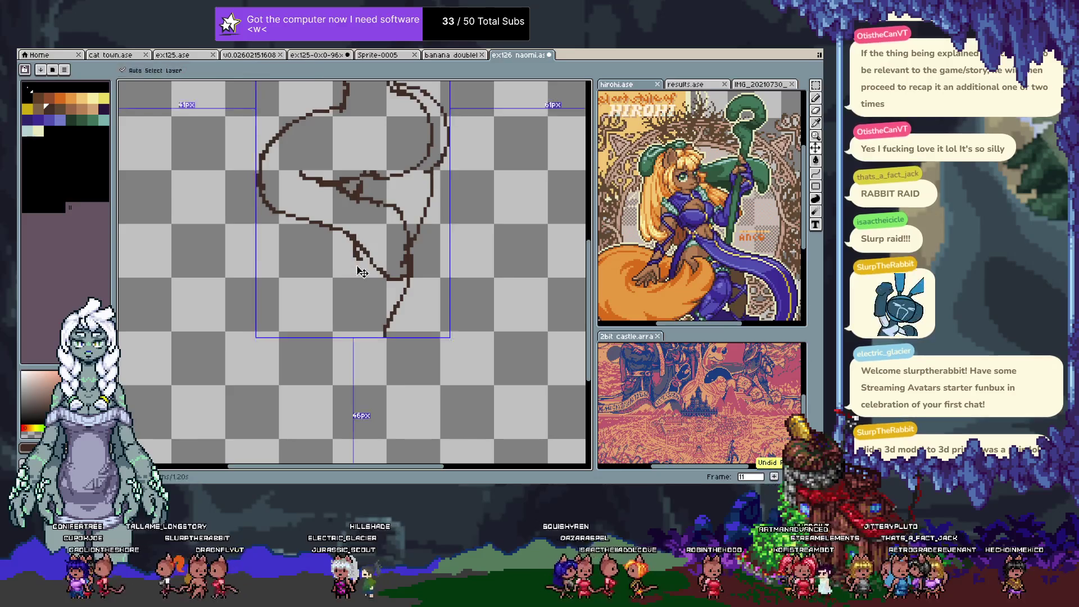
left_click_drag(353, 255, 356, 350)
key("ctrl+z")
left_click_drag(355, 250, 337, 340)
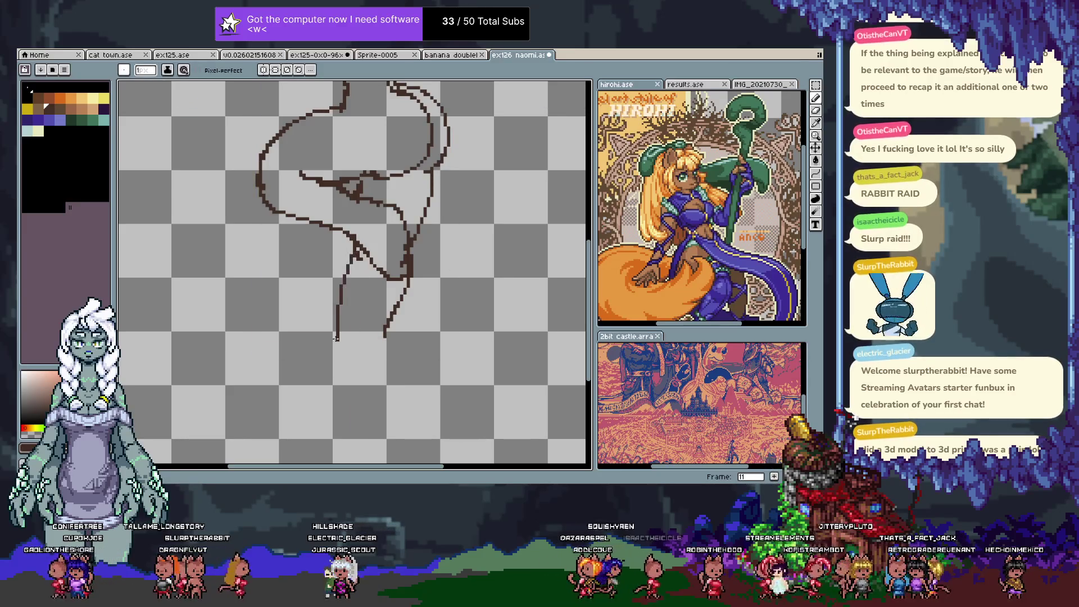
key("ctrl+z")
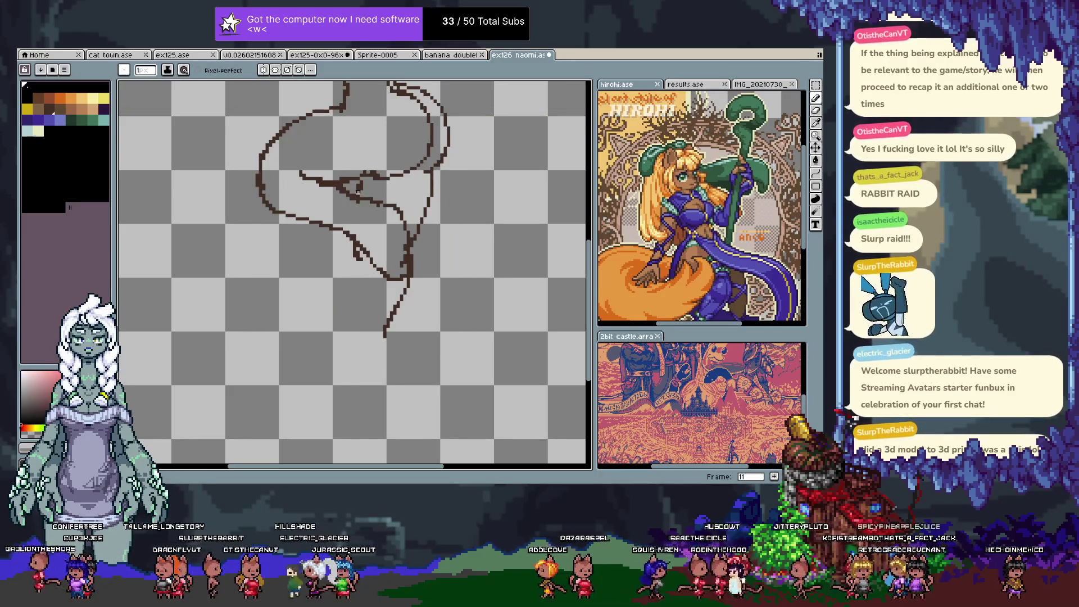
left_click_drag(358, 179, 358, 194)
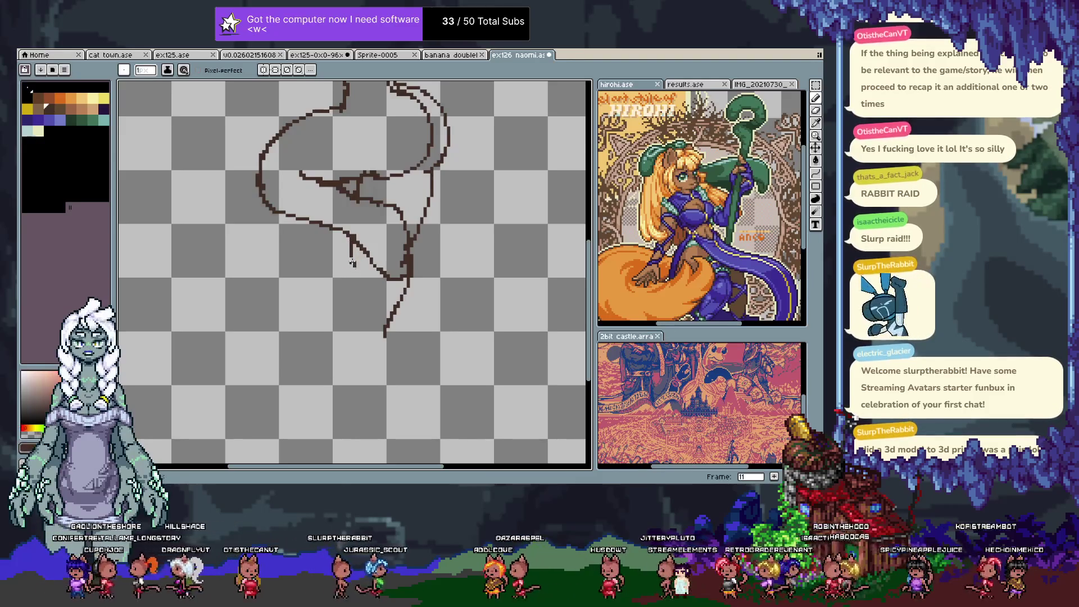
key("v")
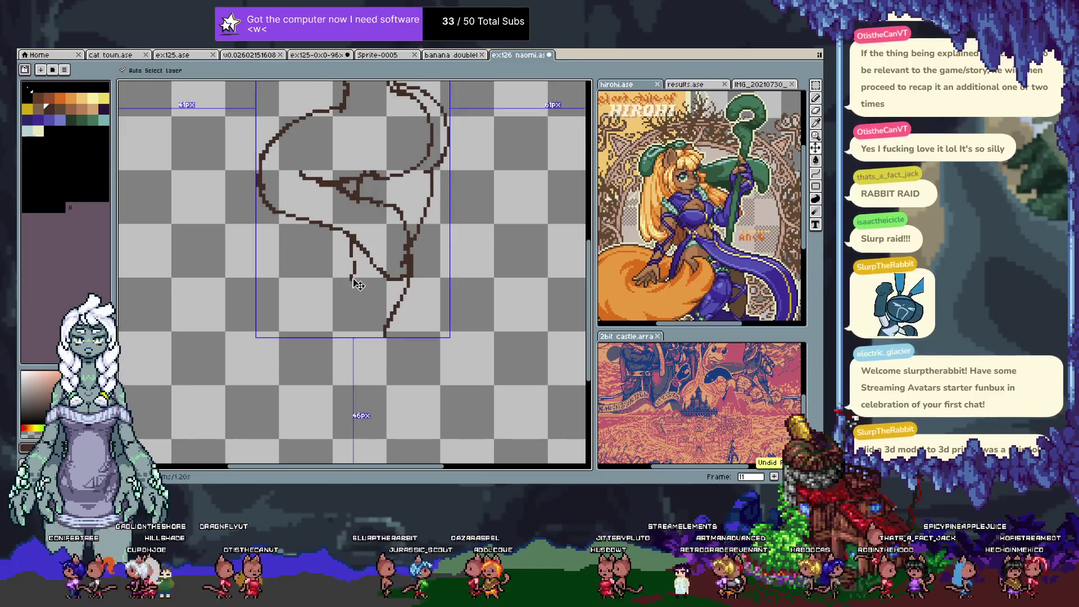
key("ctrl+z")
key("ctrl+z")
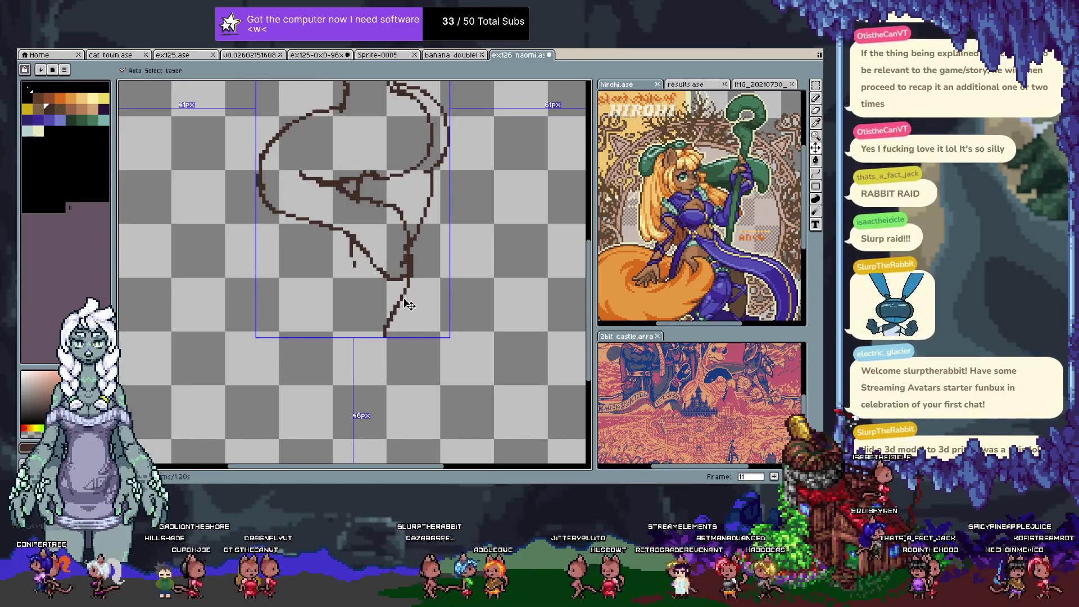
- Draw a long leg line down from the hip and close it into a flat foot
key("b")
left_click_drag(353, 268, 344, 368)
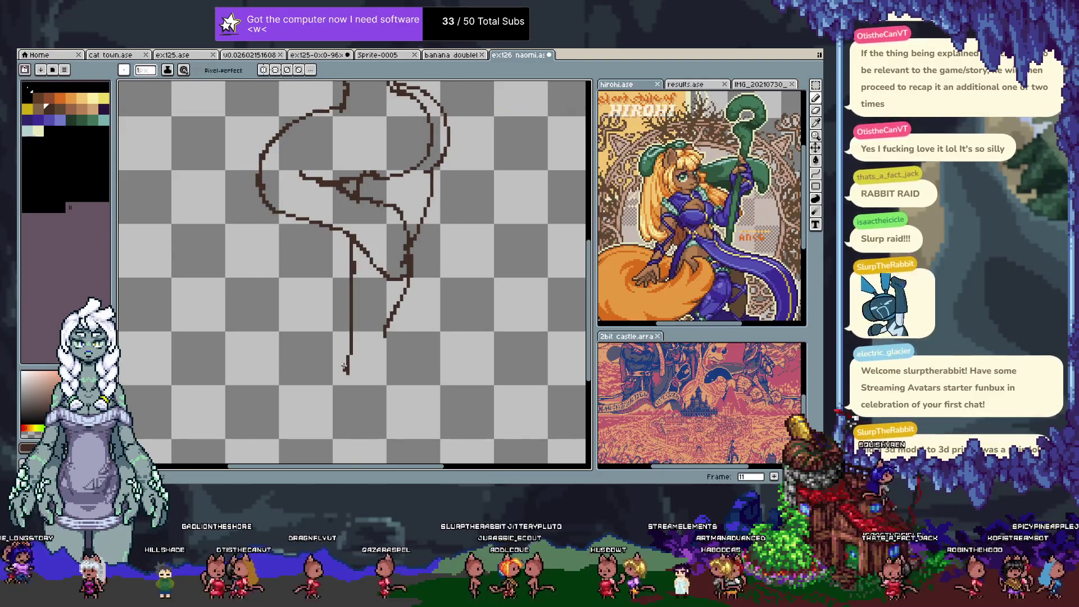
scroll(369, 342, "down", 2)
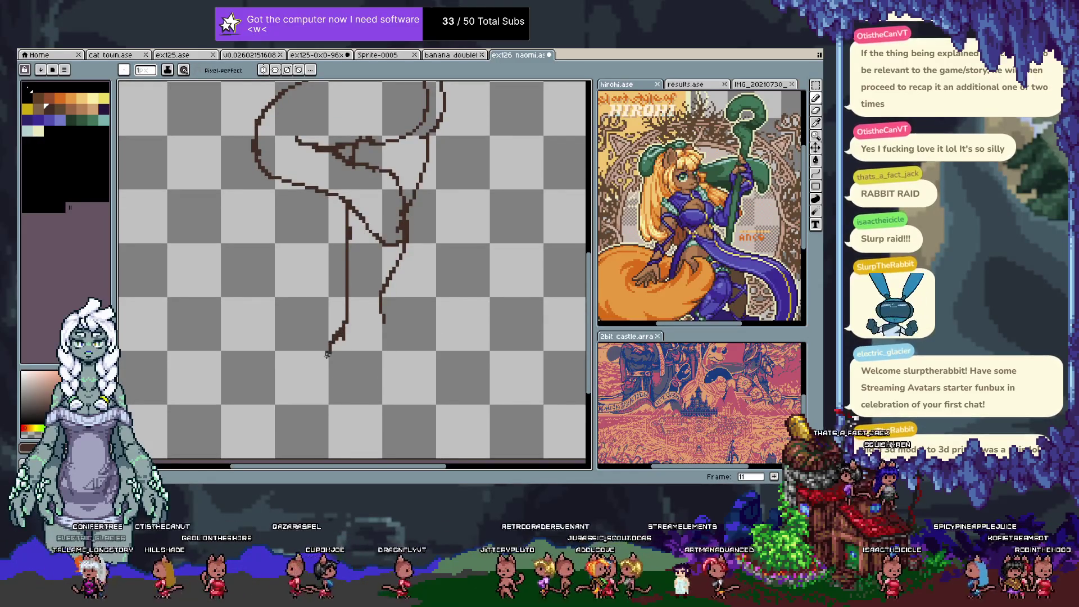
mouse_move(319, 371)
left_mouse_down()
mouse_move(329, 392)
mouse_move(380, 389)
mouse_move(384, 318)
left_mouse_up()
scroll(376, 336, "down", 2)
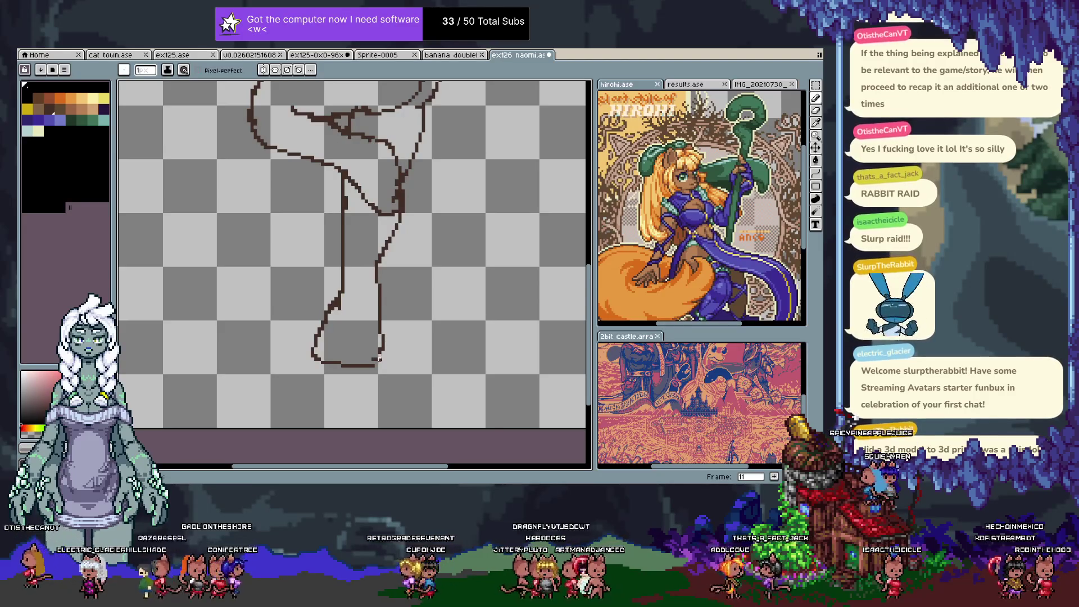
left_click_drag(380, 358, 380, 349)
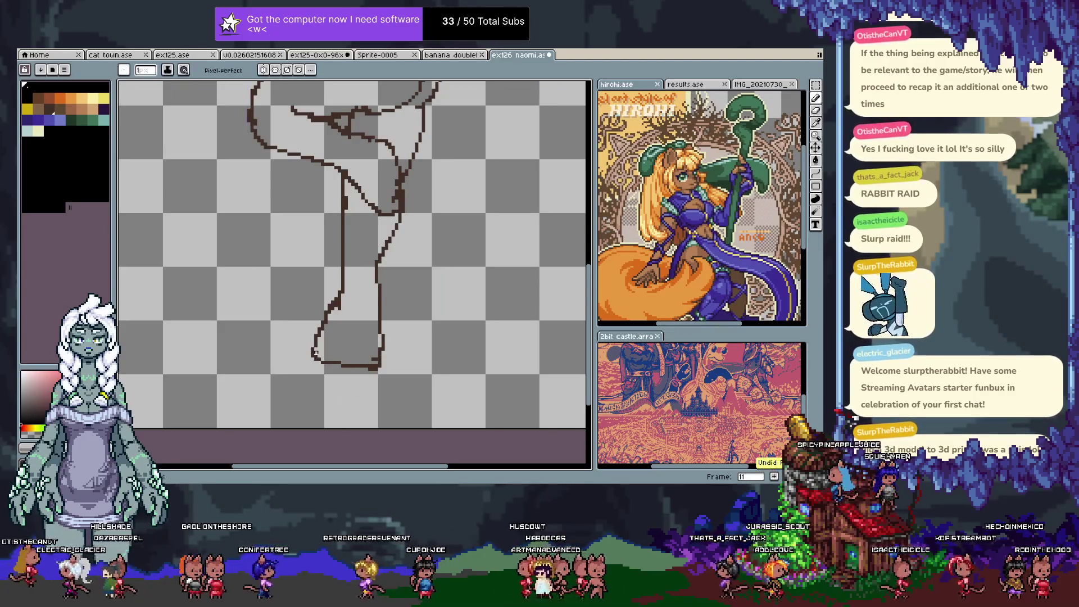
scroll(318, 360, "down", 3)
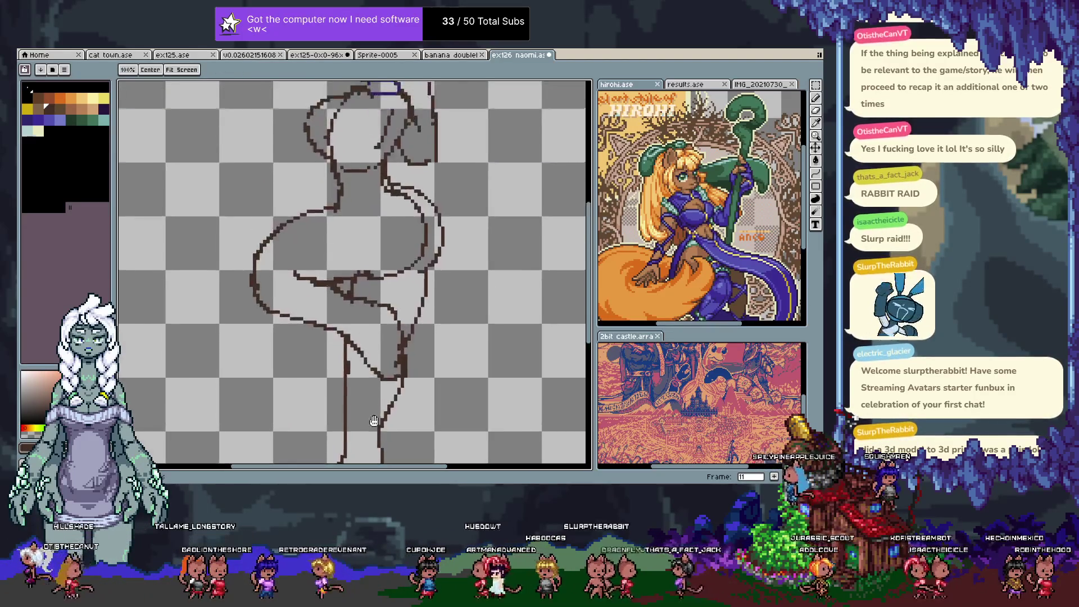
- Erase the old arm line below the collar
left_click_drag(374, 345, 361, 366)
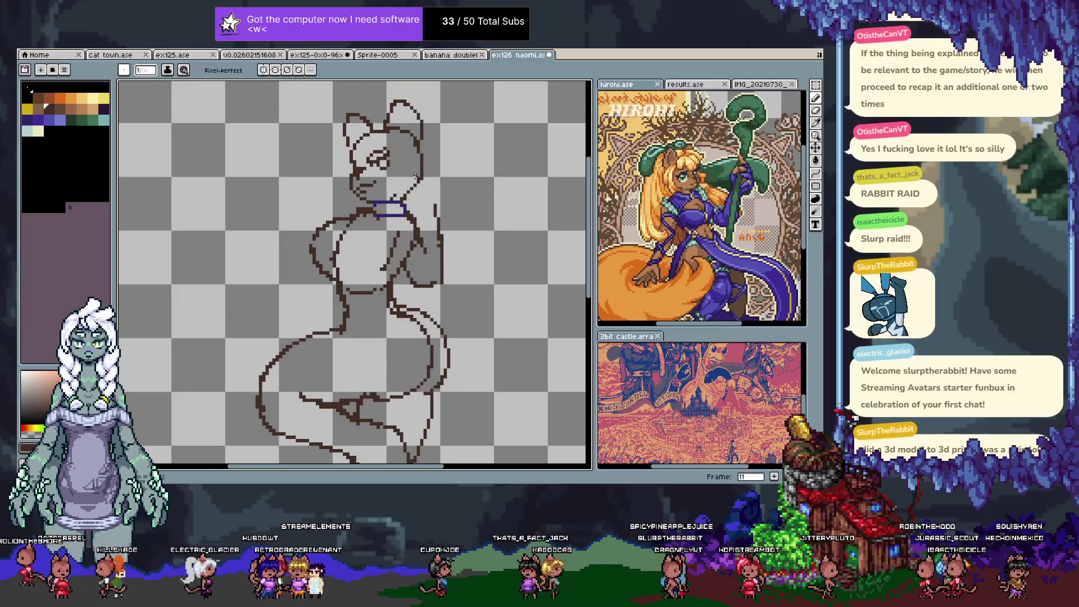
key("e")
key("Right")
mouse_move(436, 205)
left_mouse_down()
mouse_move(435, 274)
mouse_move(415, 282)
left_mouse_up()
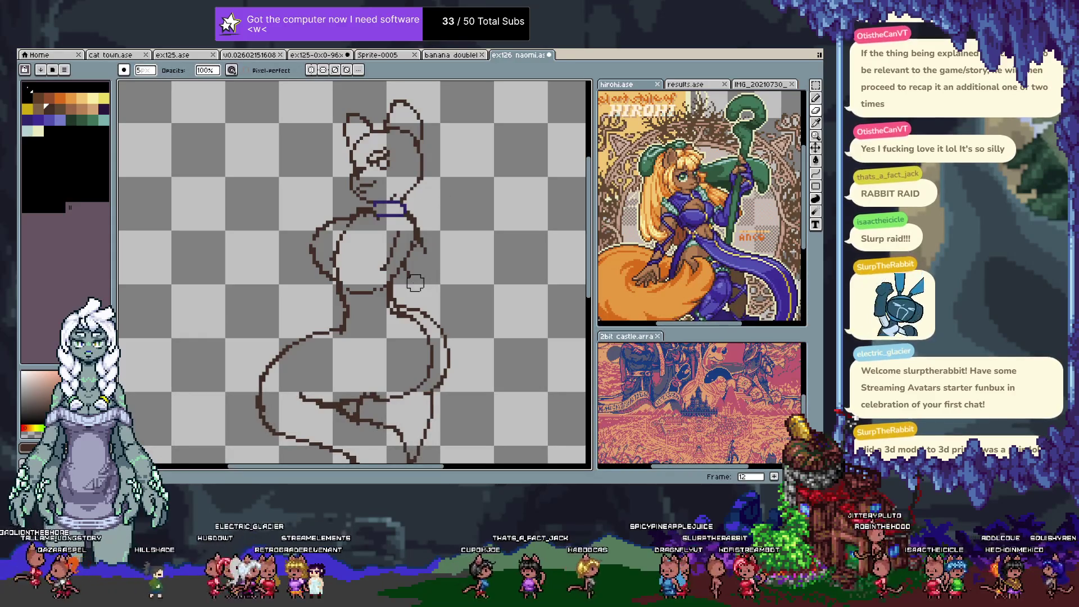
- Redraw a thin arm line angling from the neck down-right, retrying strokes as needed
key("b")
left_click_drag(412, 212, 442, 264)
key("ctrl+z")
left_click_drag(412, 213, 442, 263)
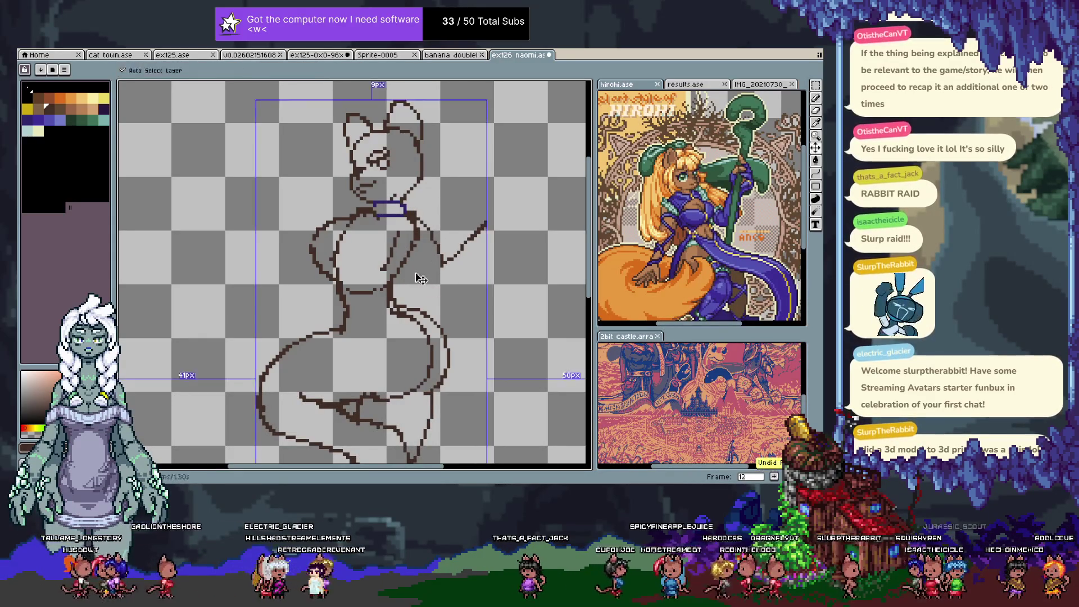
left_click_drag(411, 264, 427, 288)
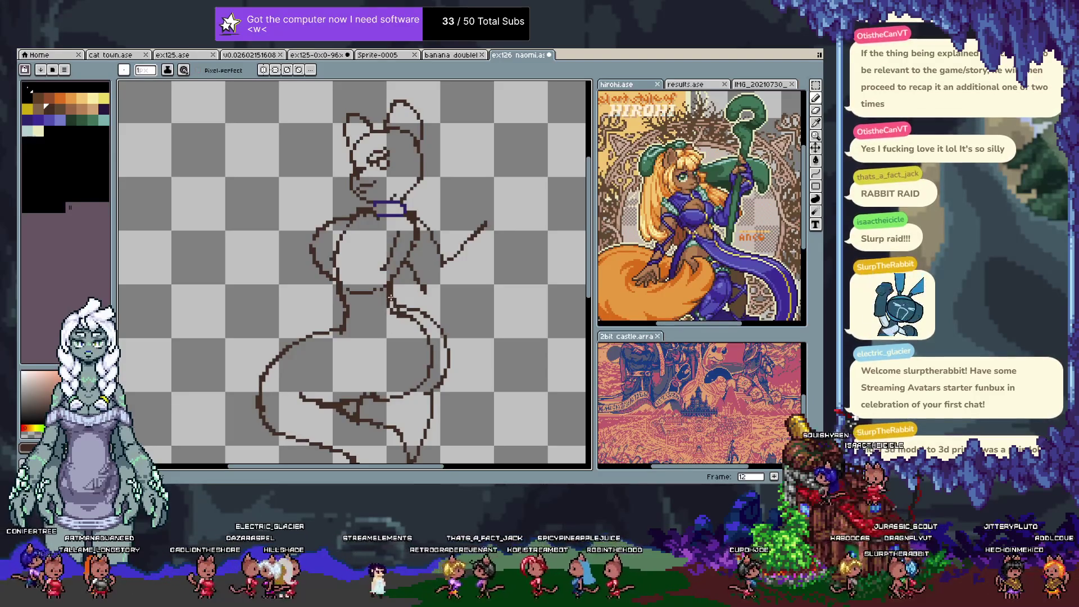
mouse_move(403, 263)
left_mouse_down()
mouse_move(448, 300)
mouse_move(487, 248)
left_mouse_up()
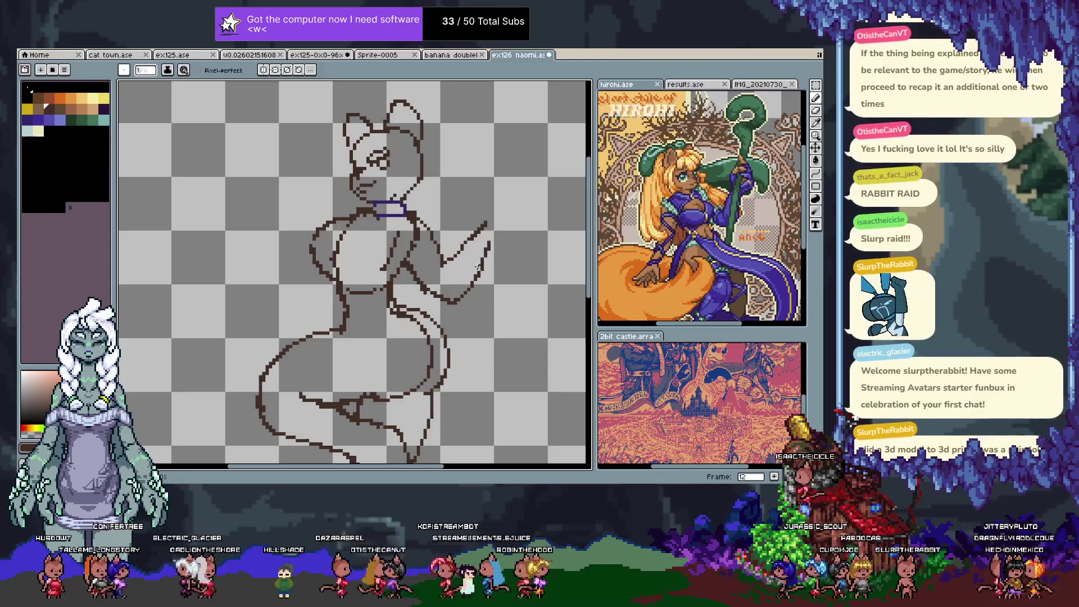
key("ctrl+z")
key("ctrl+z")
key("ctrl+z")
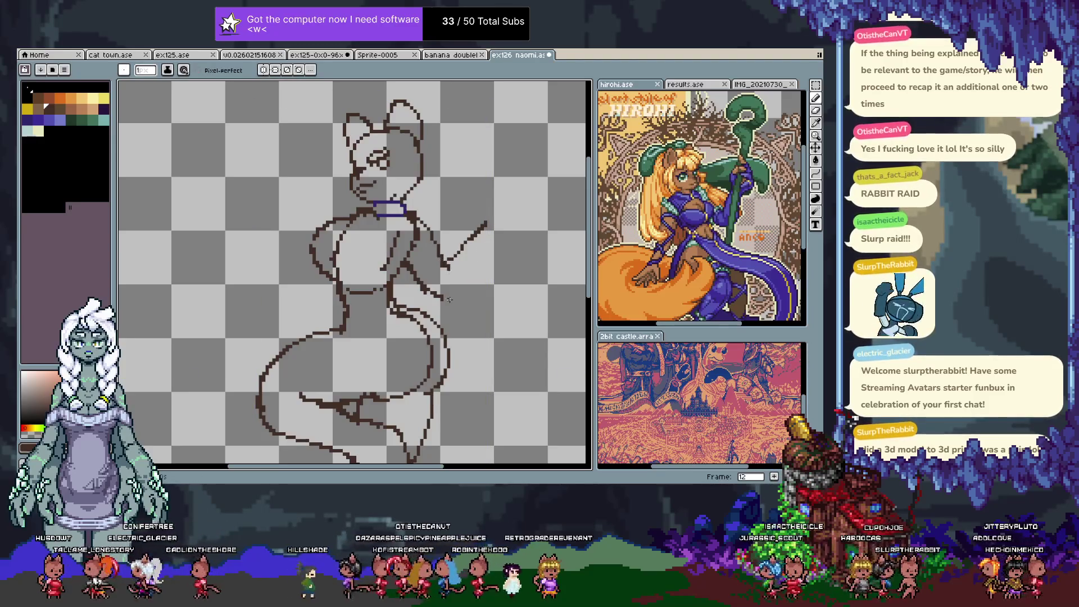
key("ctrl+alt+c")
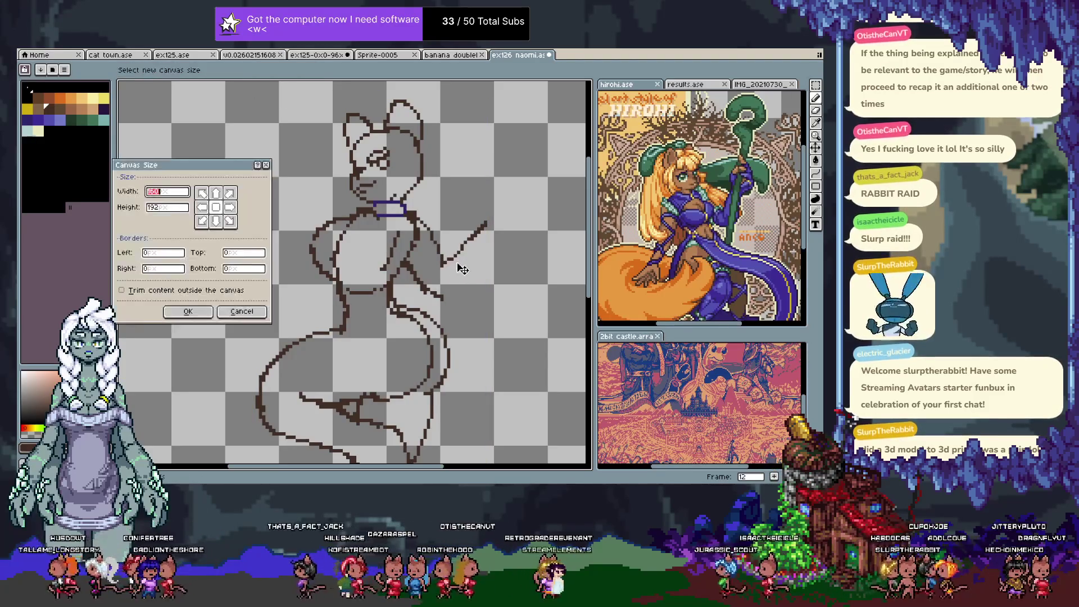
- Redraw the arm rising up-right beside the head and add the hand's lower right edge
key("Escape")
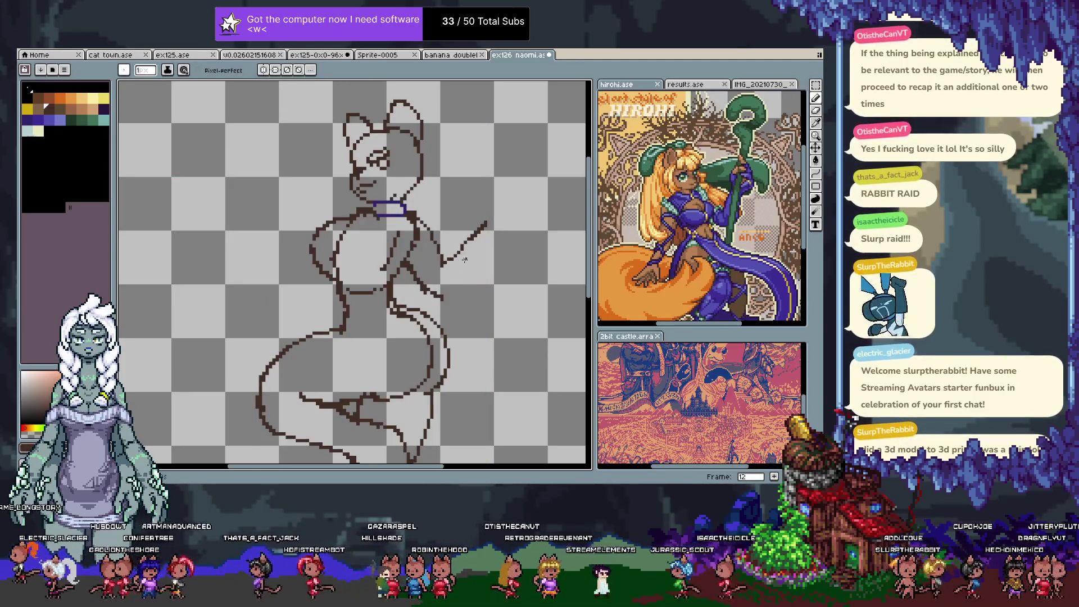
key("ctrl+z")
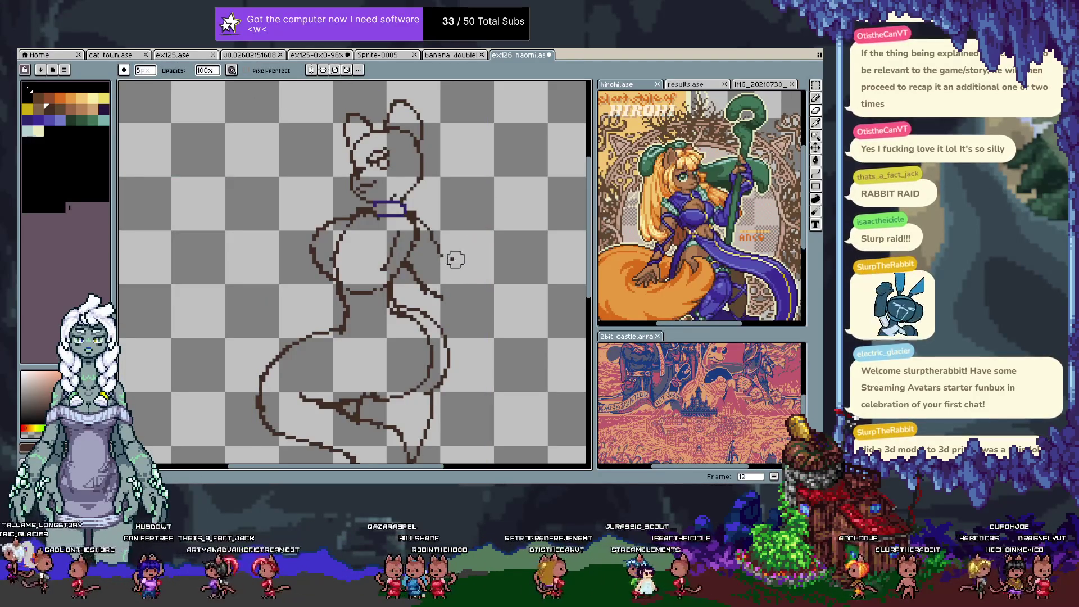
left_click_drag(442, 298, 497, 230)
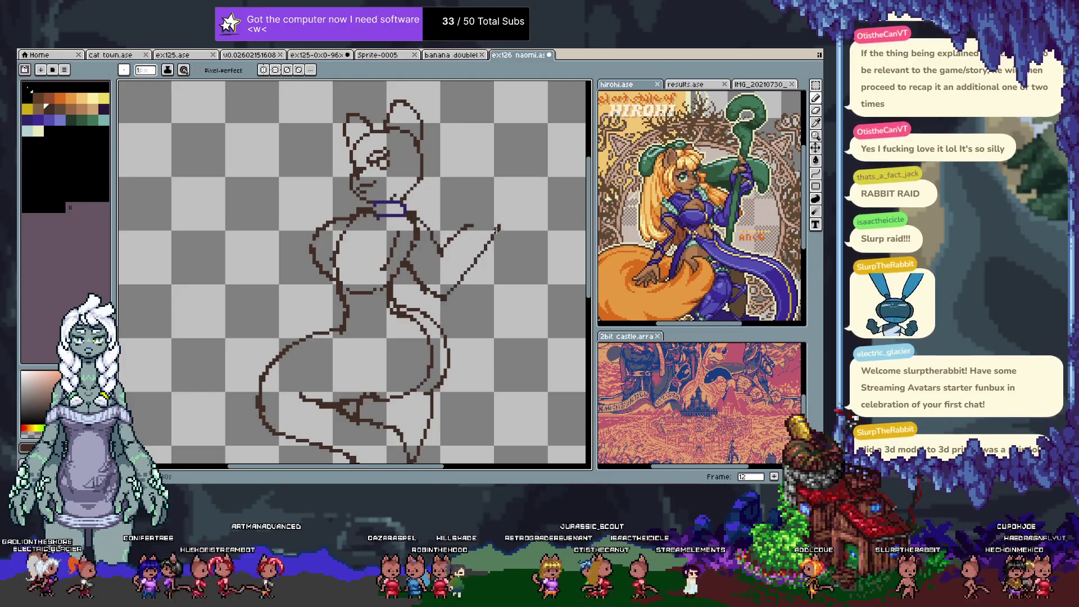
key("ctrl+z")
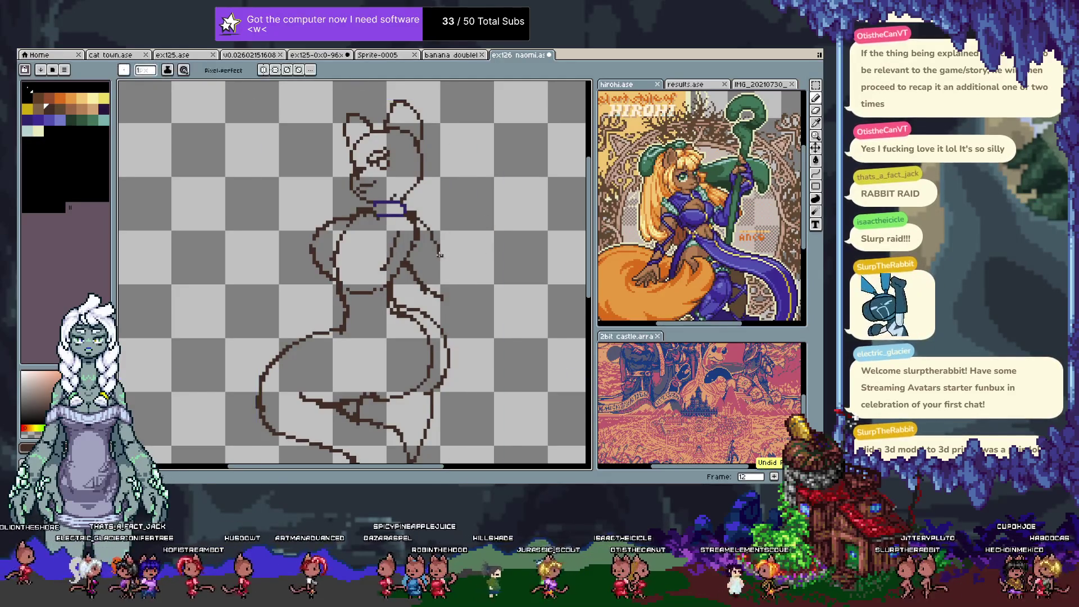
left_click_drag(441, 256, 459, 213)
mouse_move(445, 295)
left_mouse_down()
mouse_move(460, 298)
mouse_move(487, 217)
left_mouse_up()
key("ctrl+z")
left_click_drag(444, 297, 468, 262)
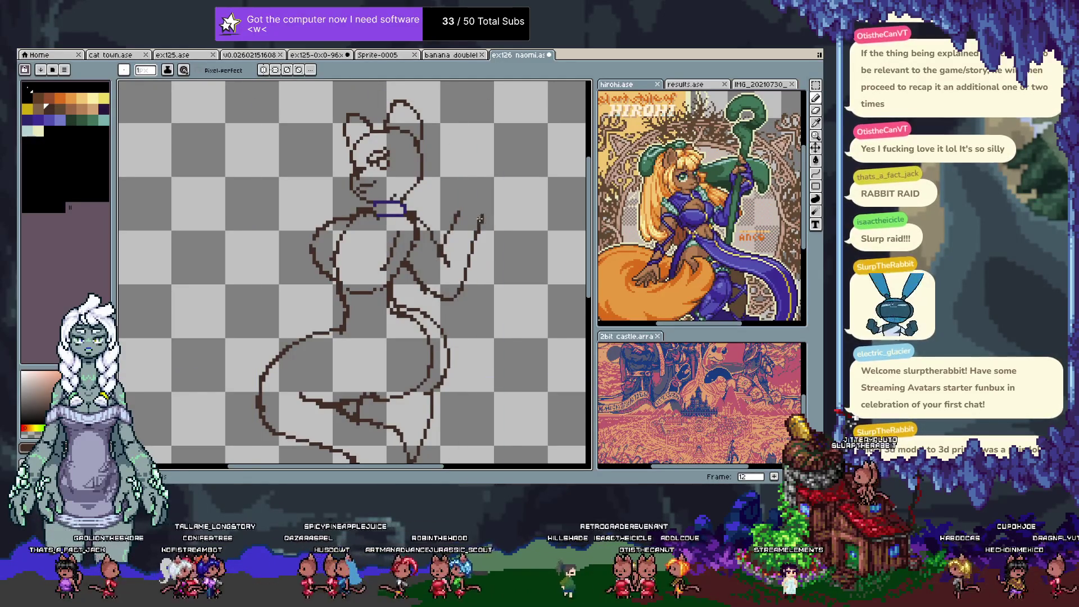
mouse_move(459, 217)
left_mouse_down()
mouse_move(462, 191)
mouse_move(478, 180)
left_mouse_up()
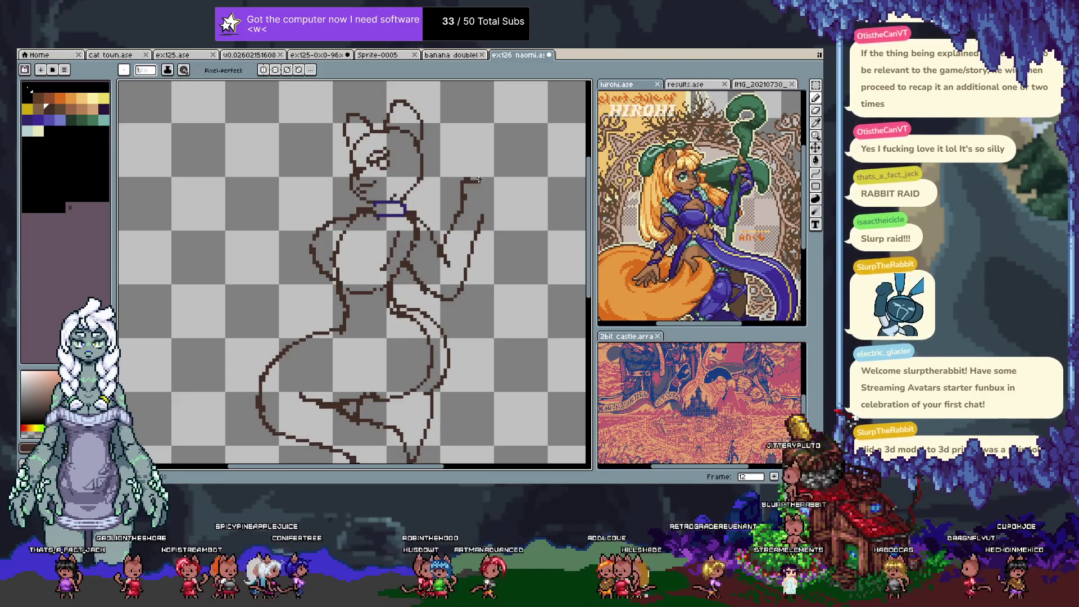
key("ctrl+z")
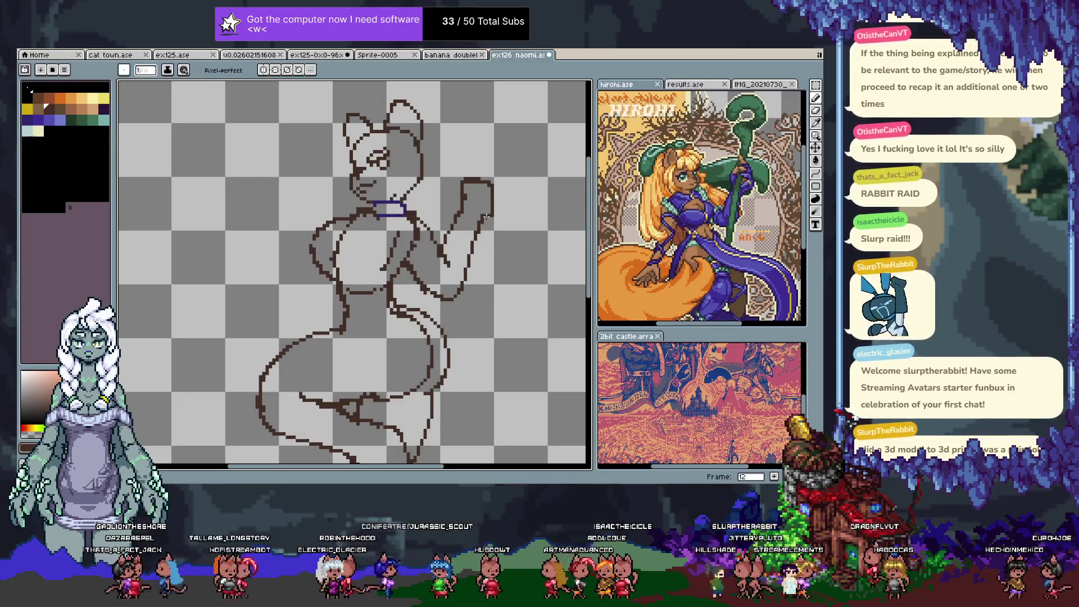
left_click_drag(486, 216, 493, 200)
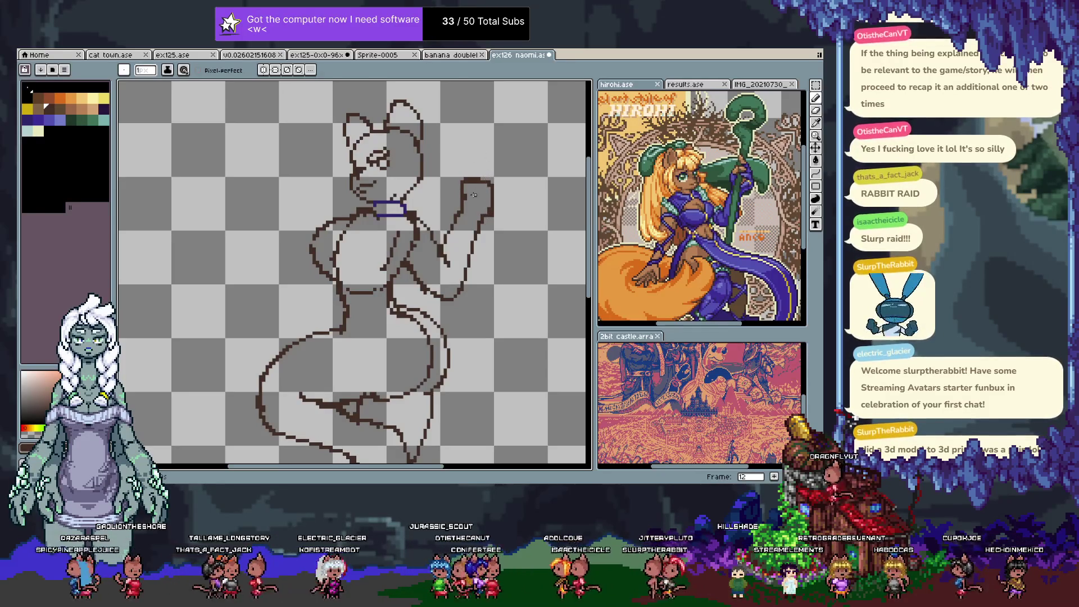
- Lasso-select the hand and nudge it slightly down-left
key("q")
mouse_move(452, 247)
left_mouse_down()
mouse_move(520, 253)
mouse_move(455, 256)
left_mouse_up()
left_click_drag(497, 203, 490, 221)
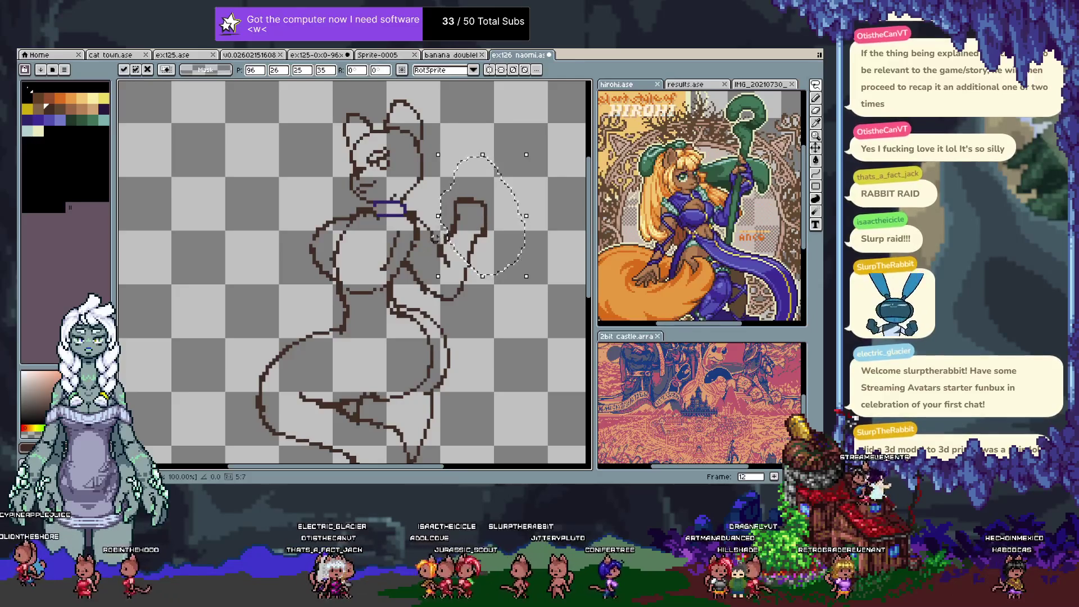
- Commit the moved hand and erase the old raised arm outline
key("period")
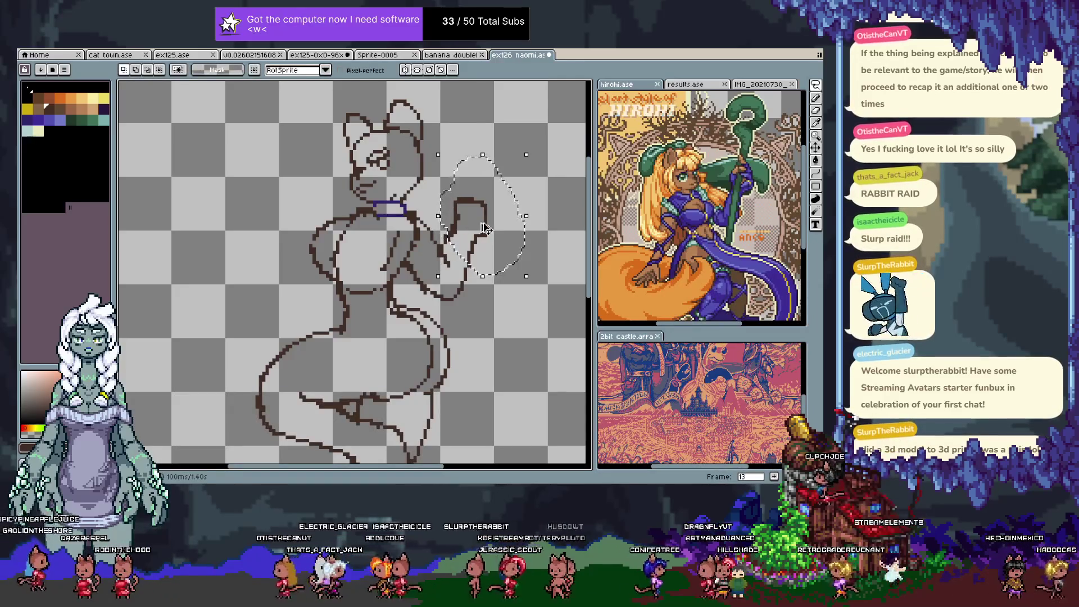
key("ctrl+d")
key("e")
left_click_drag(456, 247, 459, 202)
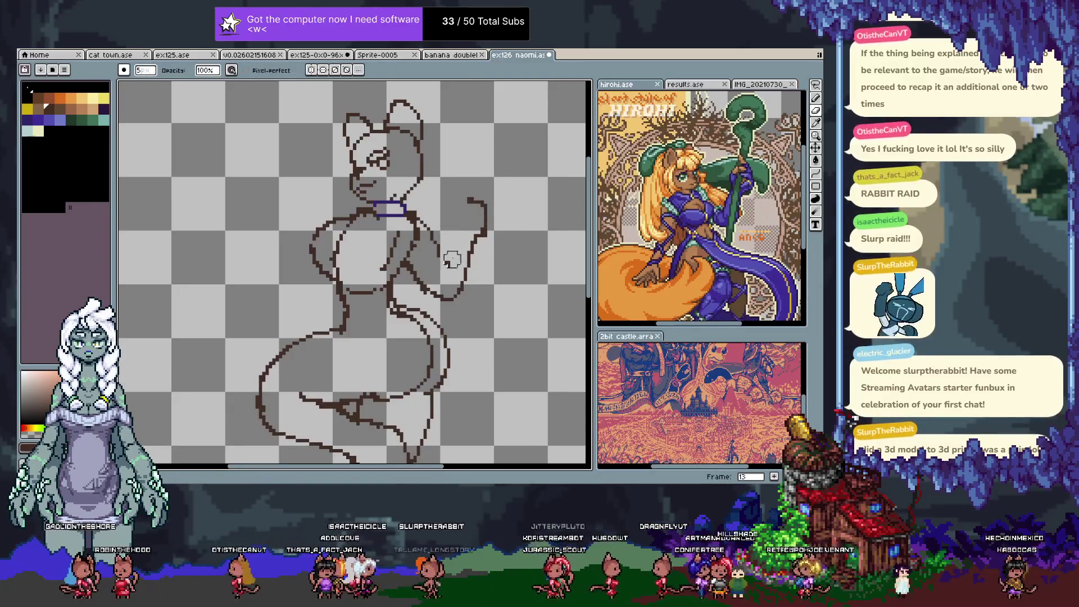
left_click_drag(453, 259, 427, 233)
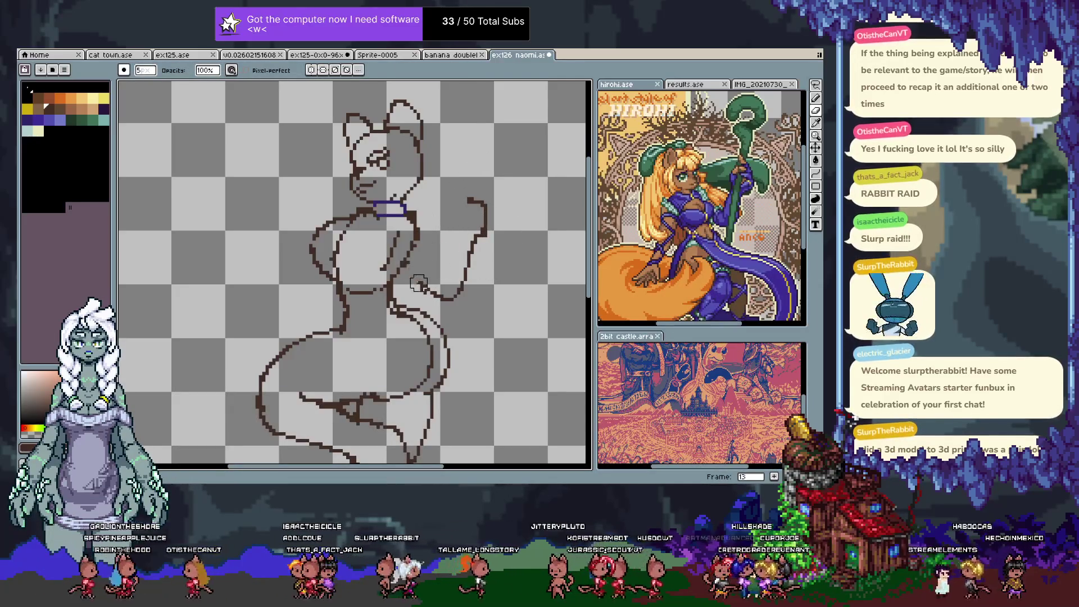
mouse_move(418, 282)
left_mouse_down()
mouse_move(455, 290)
mouse_move(486, 179)
mouse_move(462, 289)
left_mouse_up()
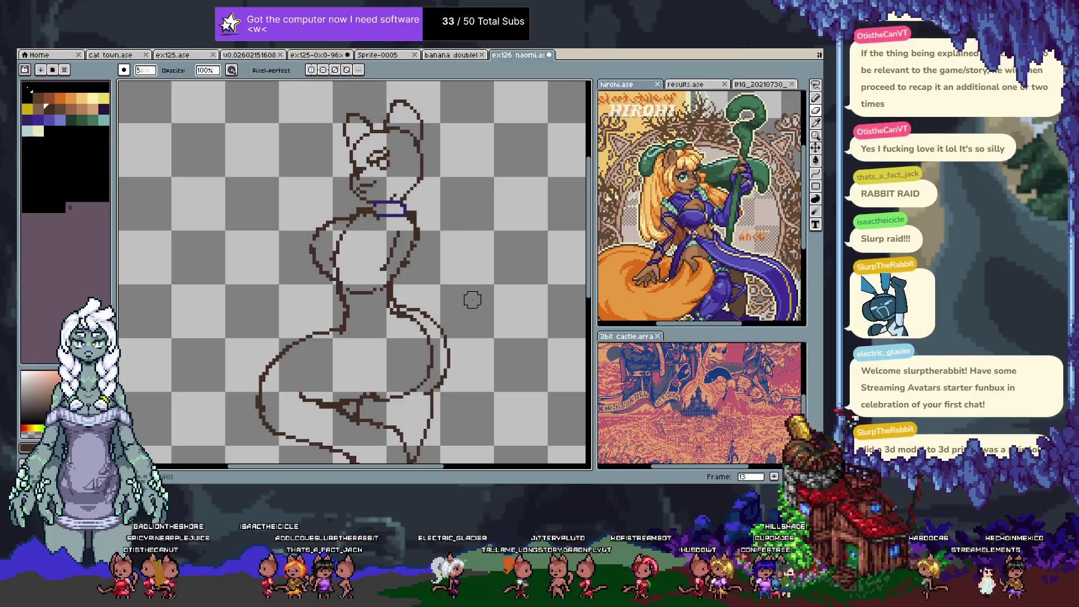
- Draw a bent arm from the shoulder, trim its end, and add a hand outline rising upward
key("b")
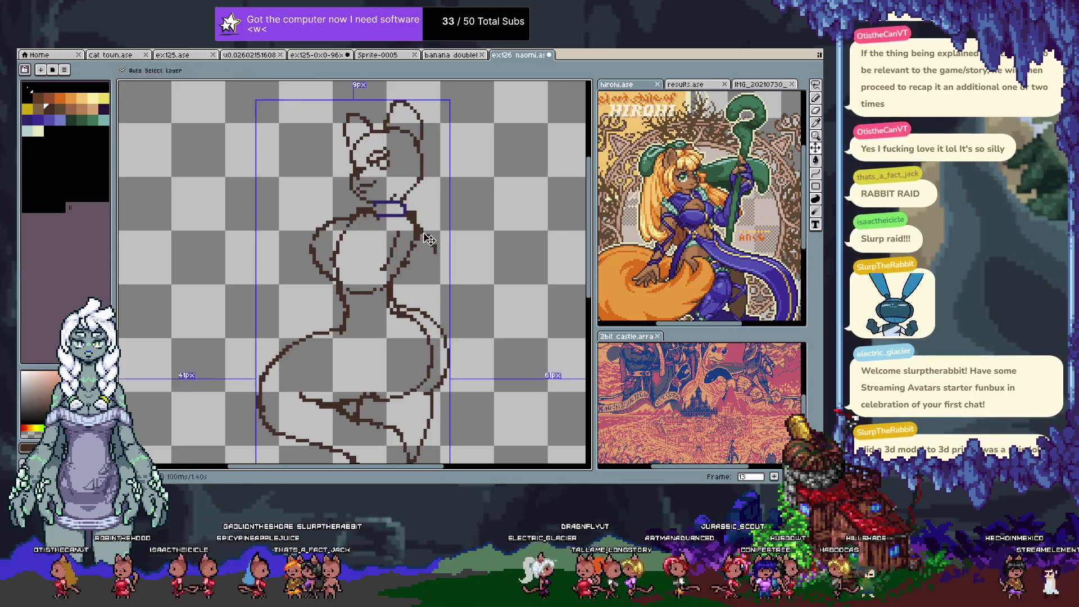
mouse_move(420, 228)
left_mouse_down()
mouse_move(458, 246)
mouse_move(510, 206)
mouse_move(399, 230)
left_mouse_up()
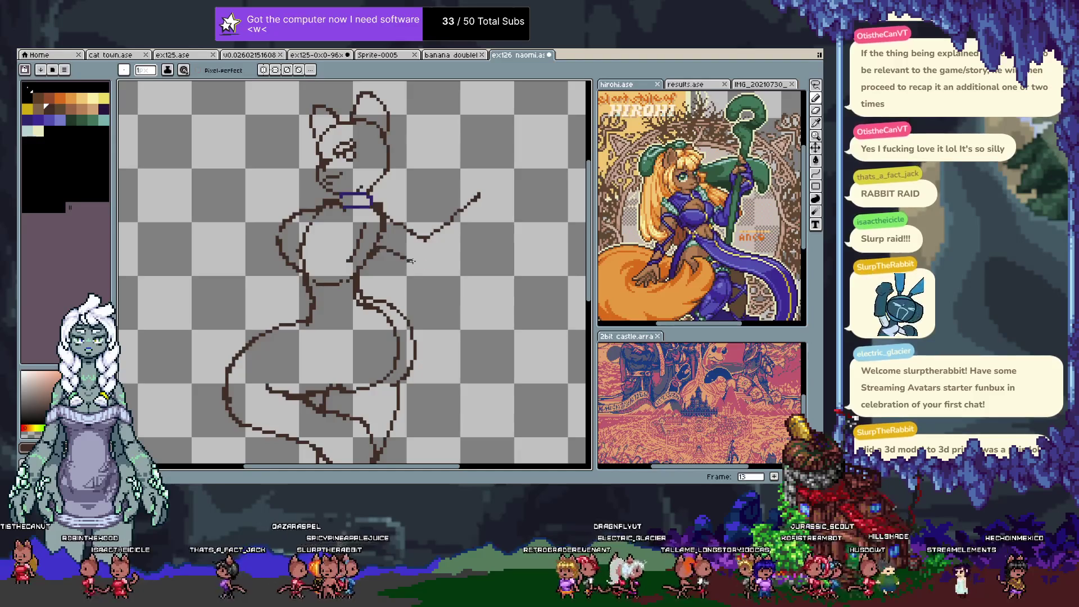
key("ctrl+z")
key("ctrl+z")
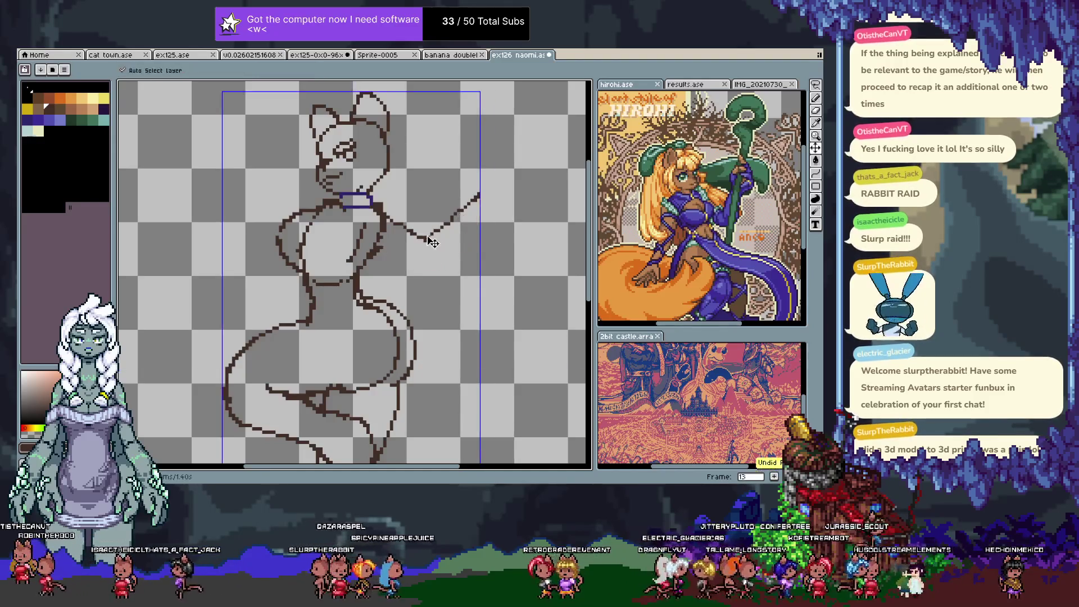
key("ctrl+y")
key("ctrl+y")
key("e")
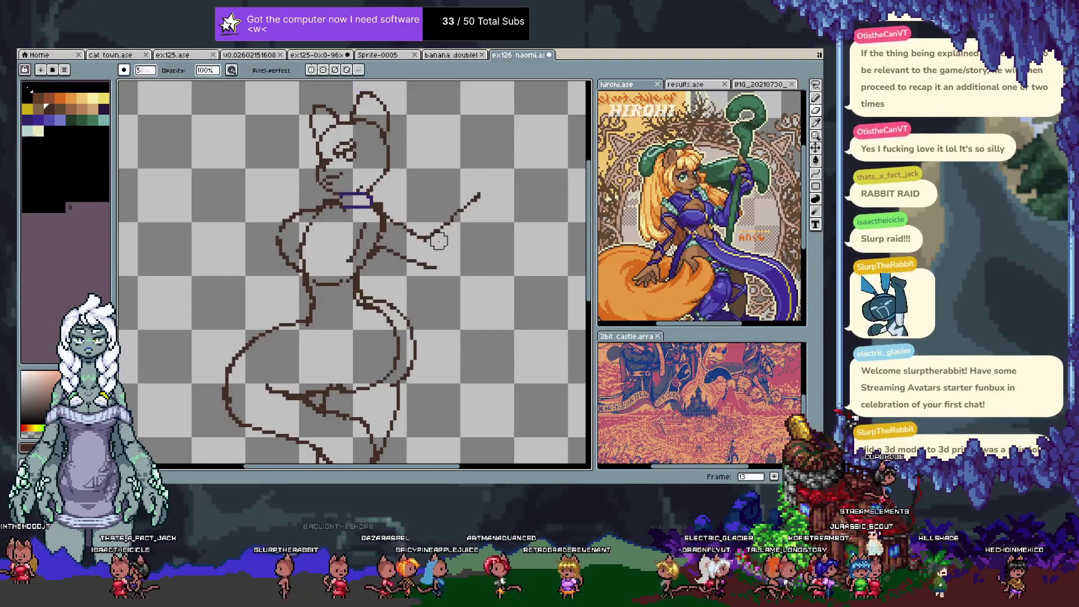
mouse_move(438, 234)
left_mouse_down()
mouse_move(487, 186)
mouse_move(426, 258)
mouse_move(443, 197)
left_mouse_up()
key("b")
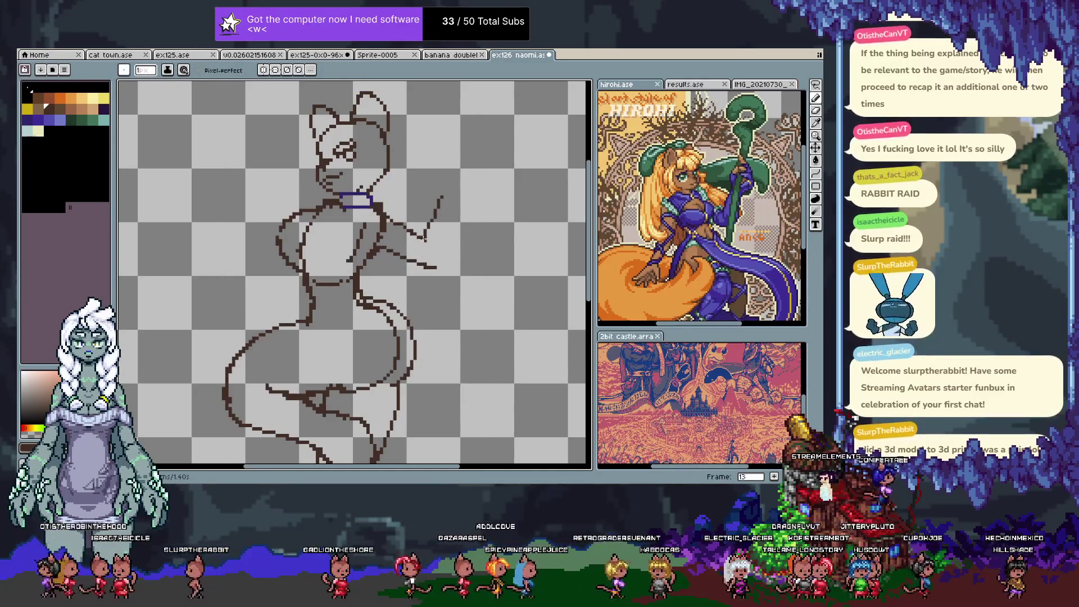
left_click_drag(437, 267, 455, 196)
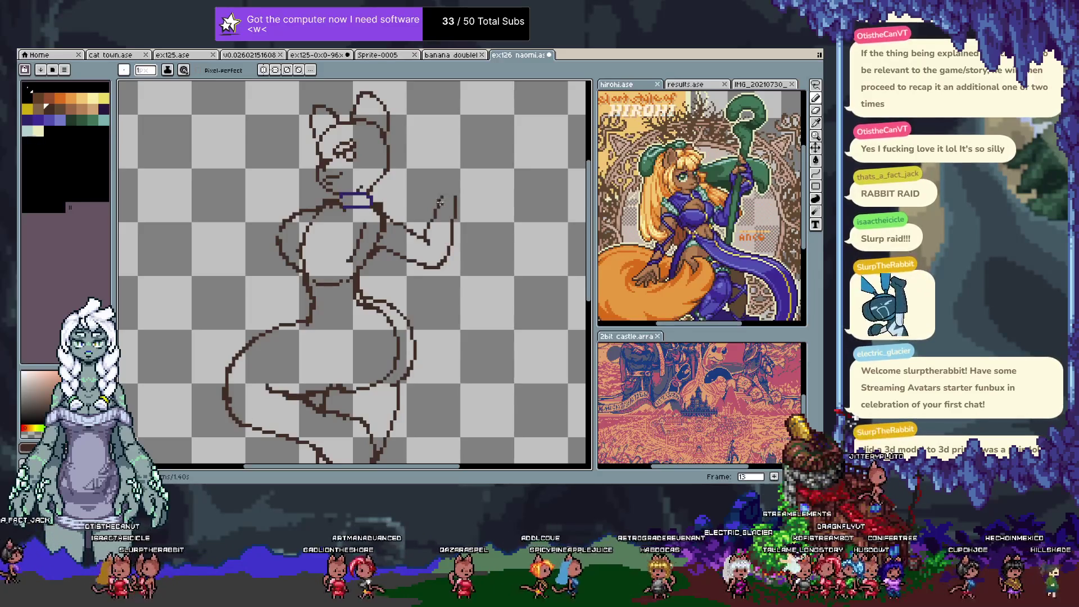